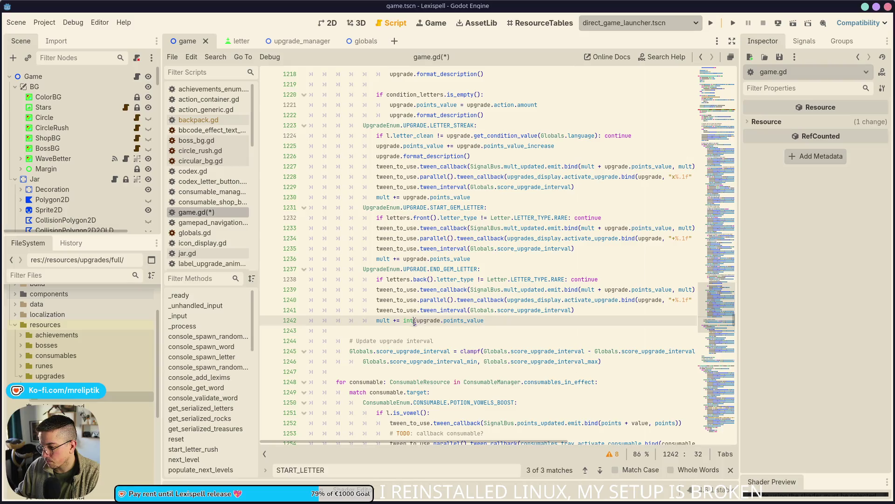
Remove the int() wrapper around upgrade.points_value on line 1242 of game.gd and save.
key("BackSpace")
key("BackSpace")
key("BackSpace")
key("ctrl+s")
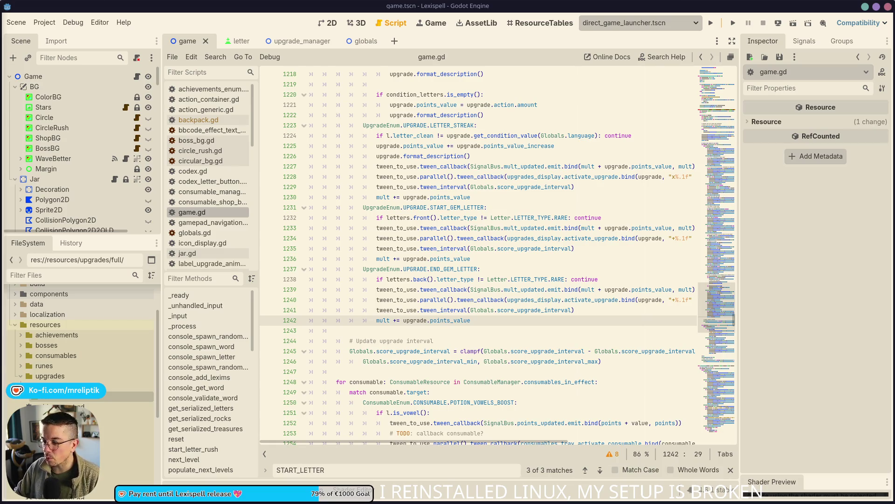
scroll(533, 259, "up", 2)
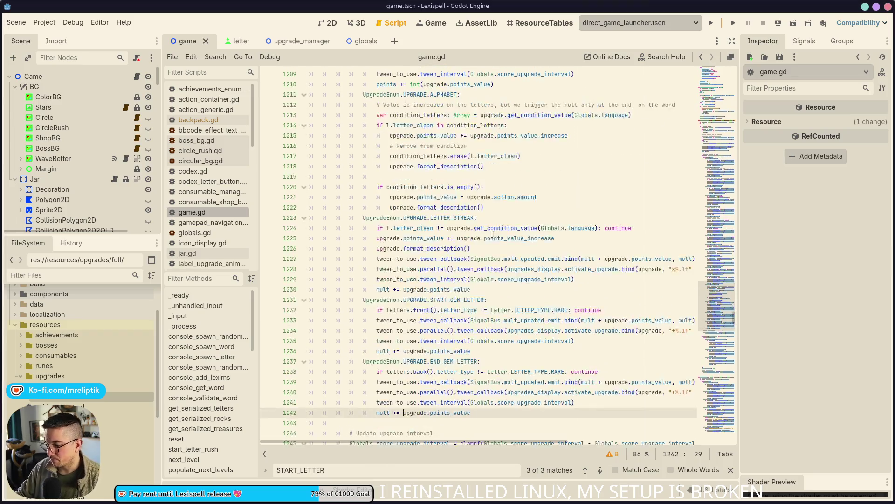
left_click(533, 259)
scroll(533, 259, "down", 1)
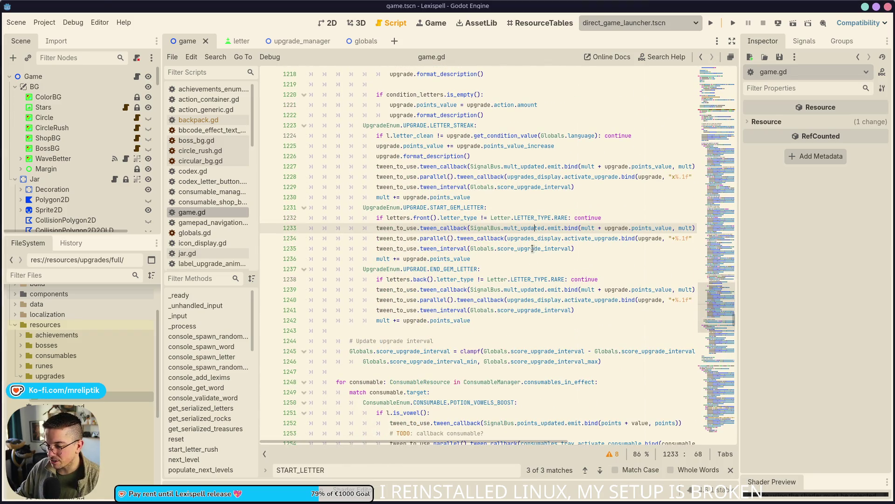
Expand the upgrades folder in FileSystem and run the project to retest.
mouse_move(575, 231)
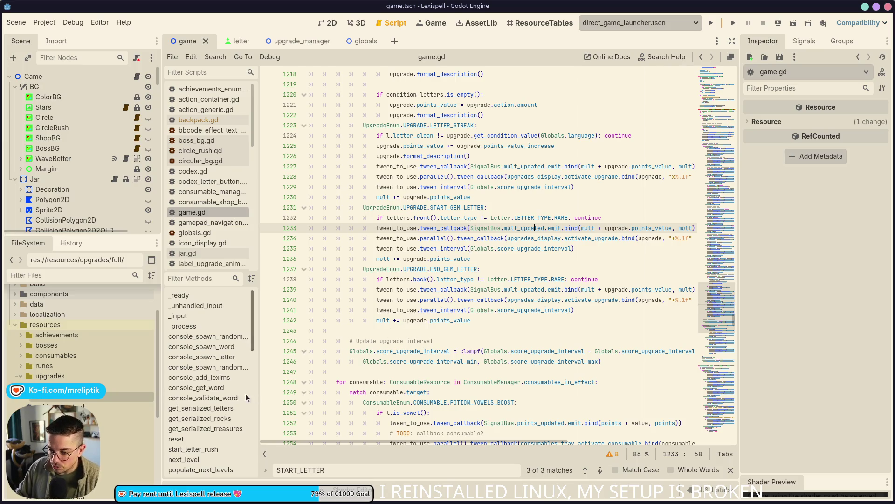
left_click(28, 395)
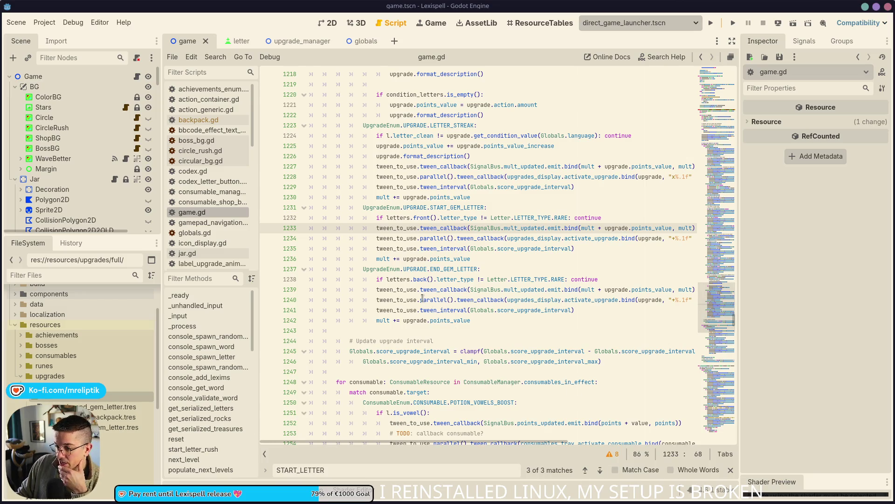
left_click(710, 23)
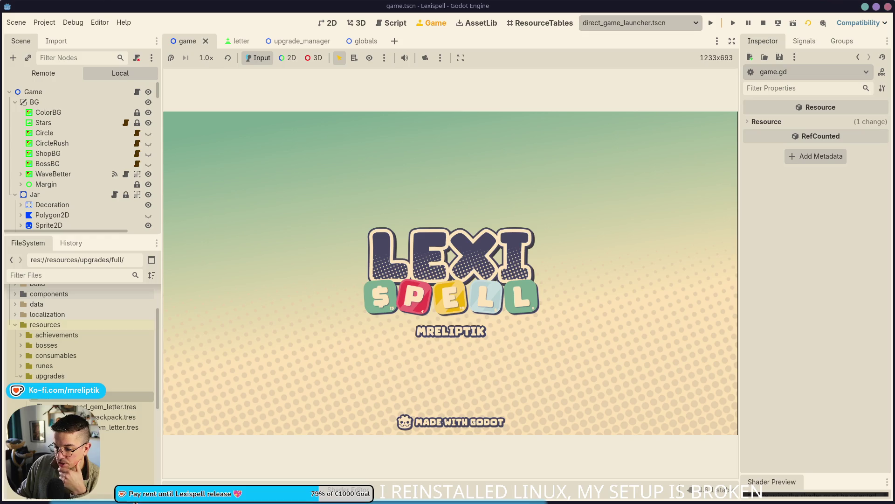
Enter '{points} if the word starts with a gem' in the English START_GEM_LETTER.DESC cell B578.
key("alt+Tab")
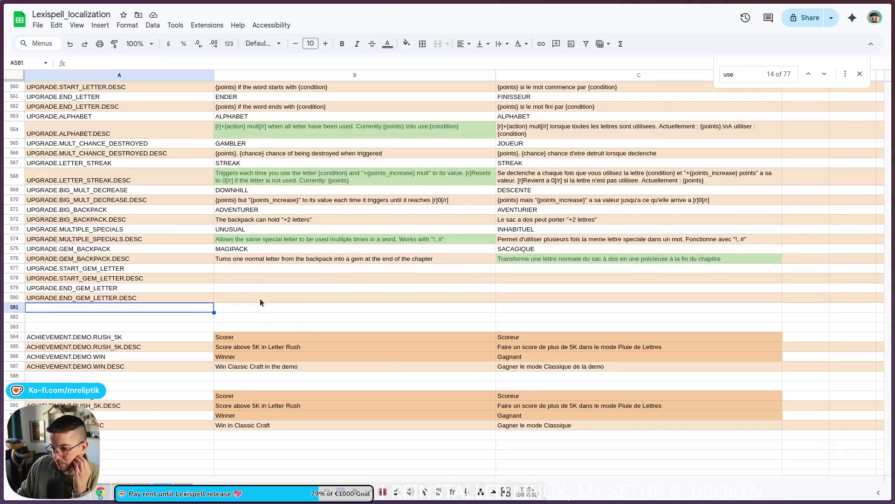
left_click(241, 261)
key("Down")
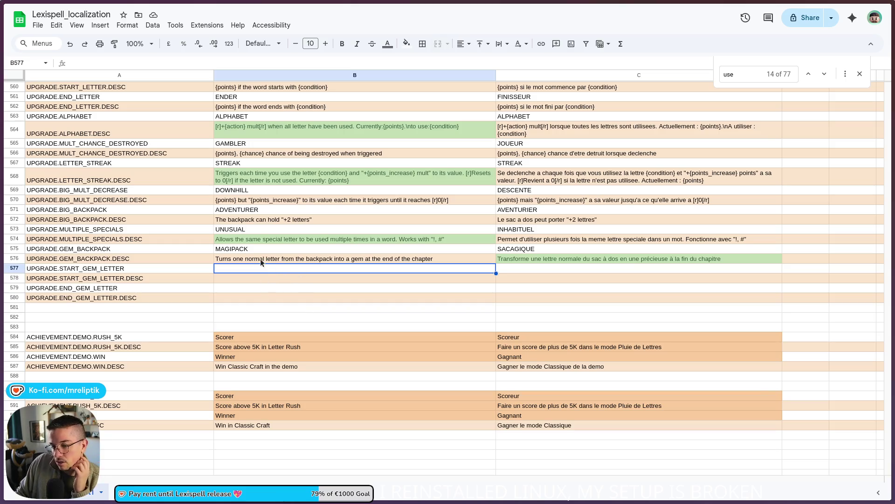
left_click(252, 278)
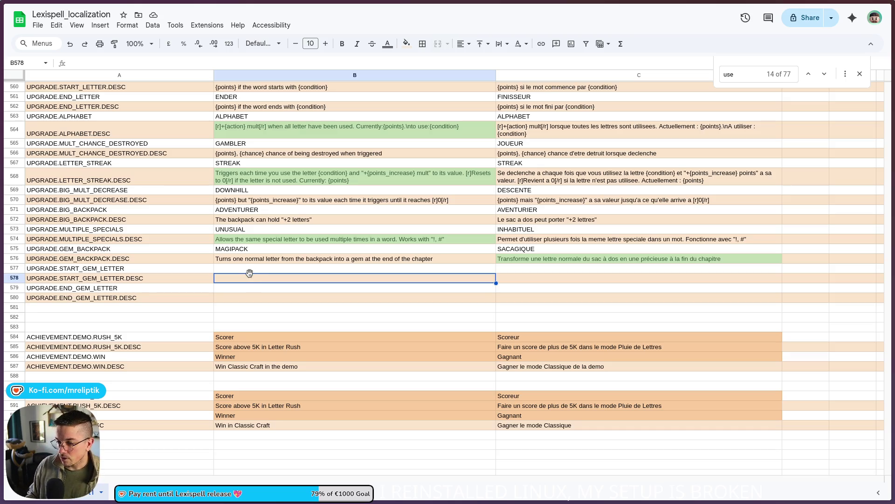
type("{")
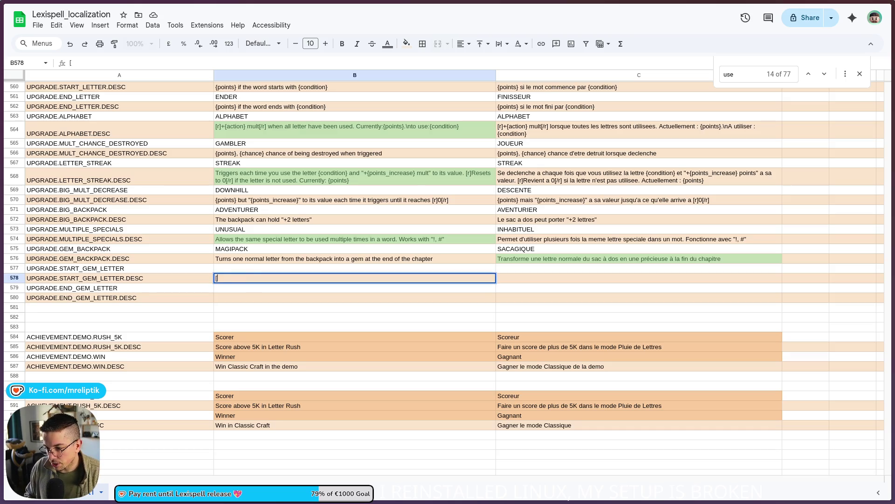
type("points} i")
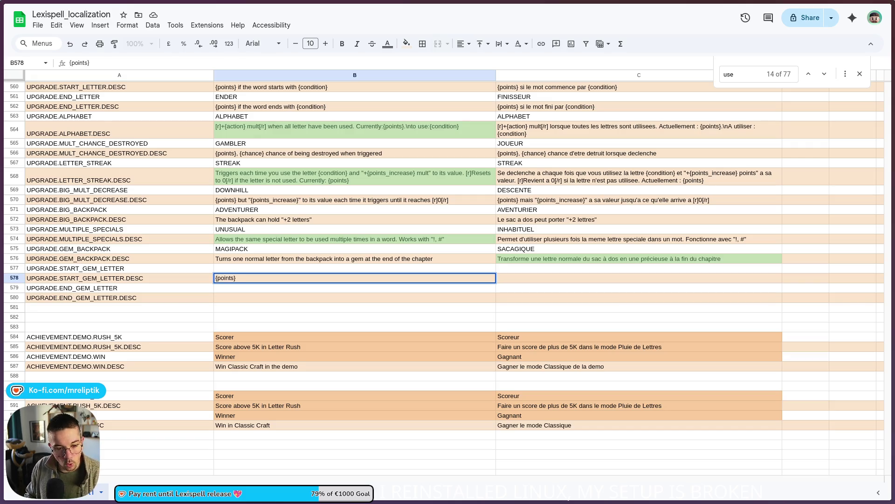
type("f ")
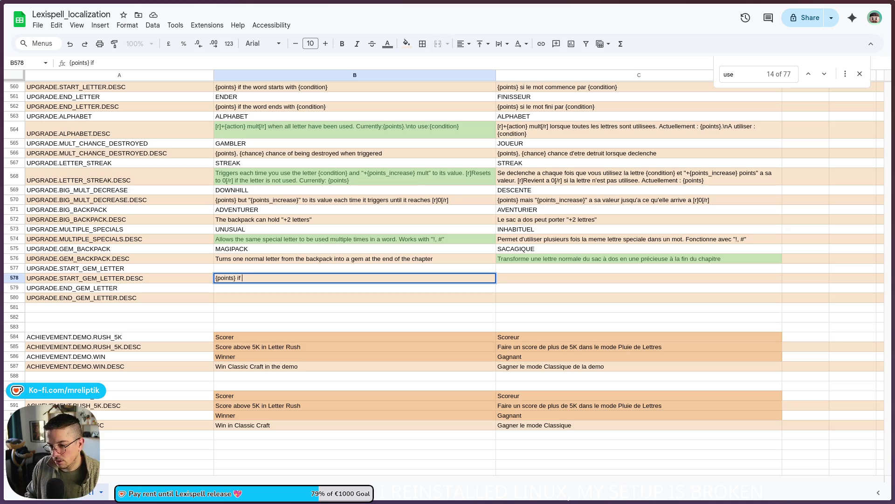
type("the word st")
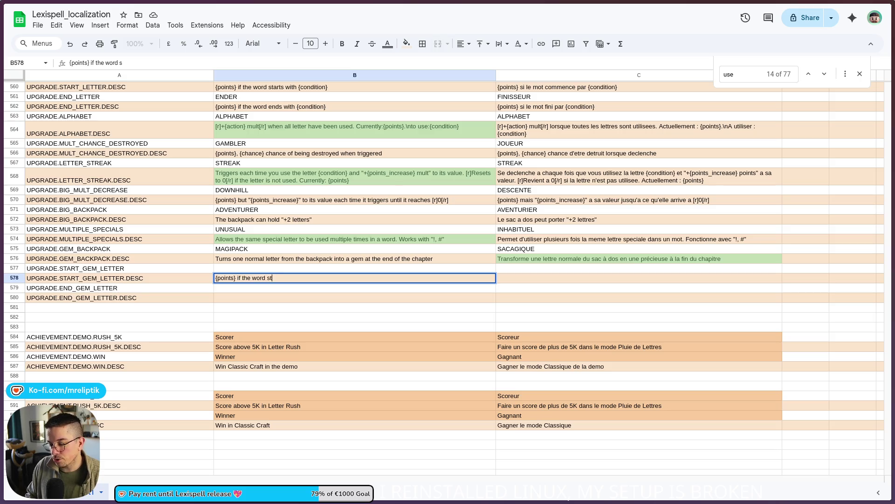
type("arts with a g")
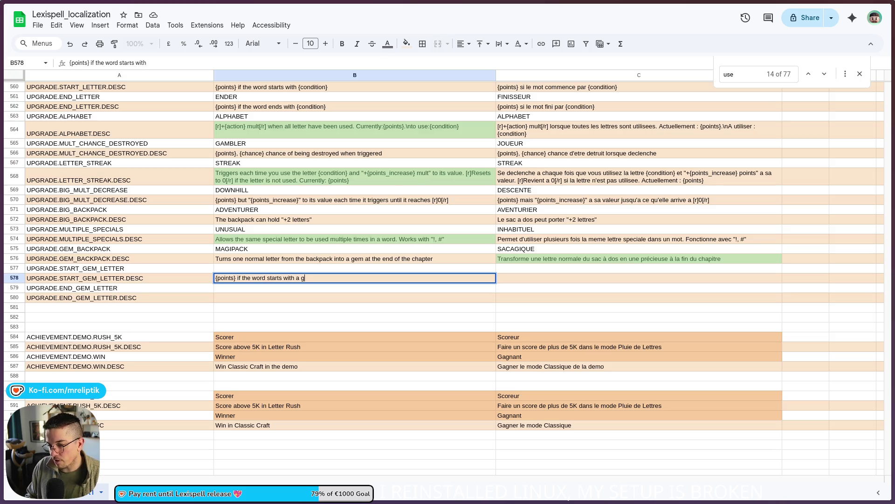
type("em")
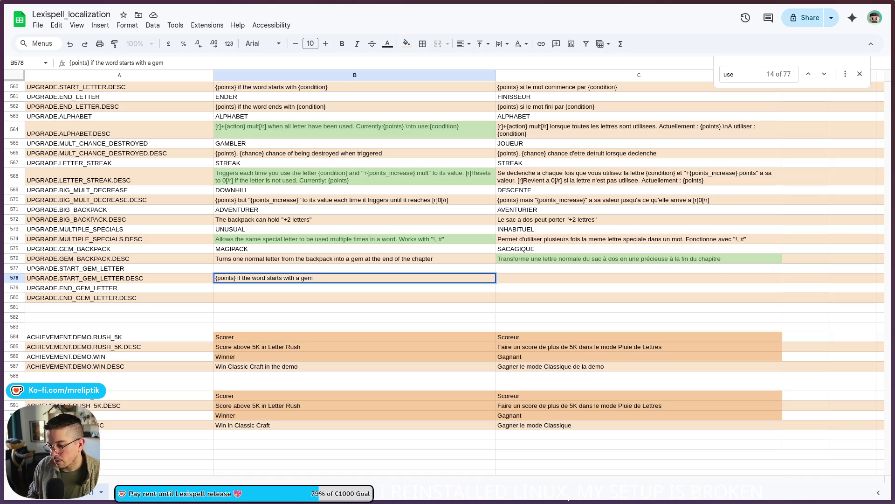
left_click(119, 278)
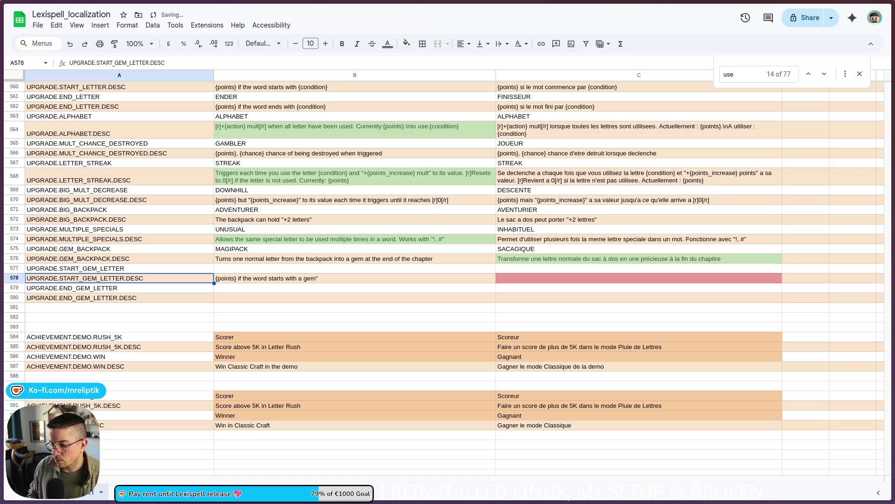
Extend B578 to end with the quoted term "gem letter".
double_click(332, 277)
left_click(315, 278)
type("letter")
left_click(301, 278)
type("\"")
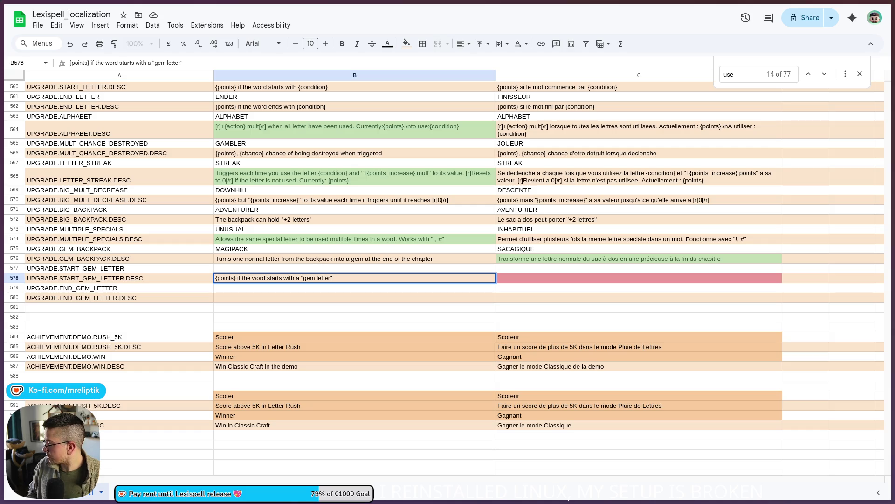
left_click(326, 296)
Copy the B578 description into B580 for END_GEM_LETTER.DESC.
left_click(354, 279)
key("ctrl+c")
left_click(346, 298)
key("ctrl+v")
left_click(525, 297)
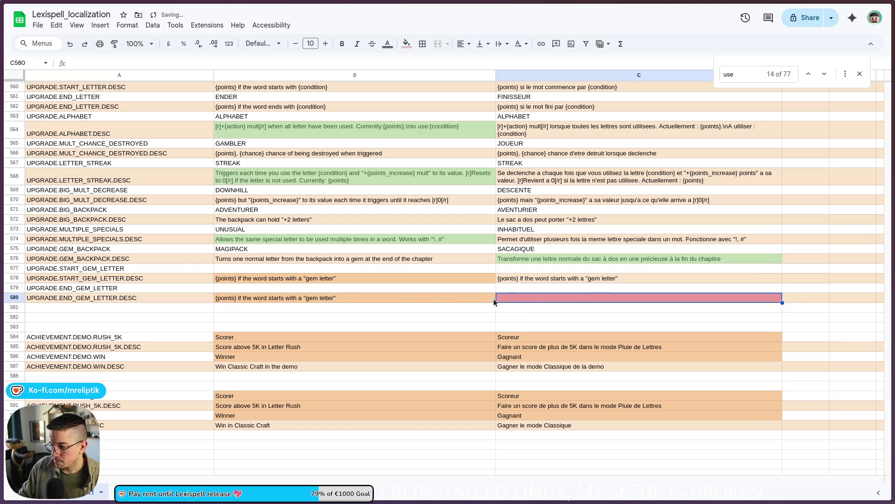
Change B580's wording from 'starts with' to 'ends with'.
left_click(266, 304)
double_click(275, 297)
double_click(275, 298)
type("ends")
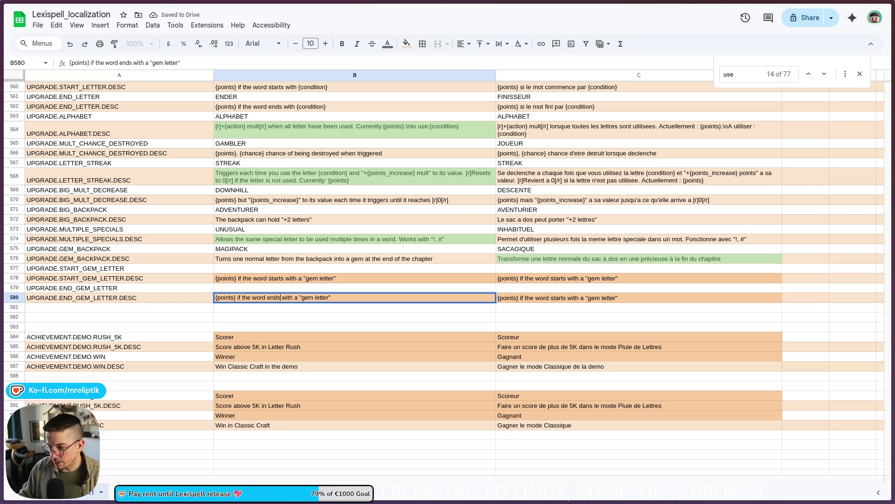
key("Return")
Replace 'gem letter' in French cell C578 with 'lettre précieuse'.
double_click(597, 277)
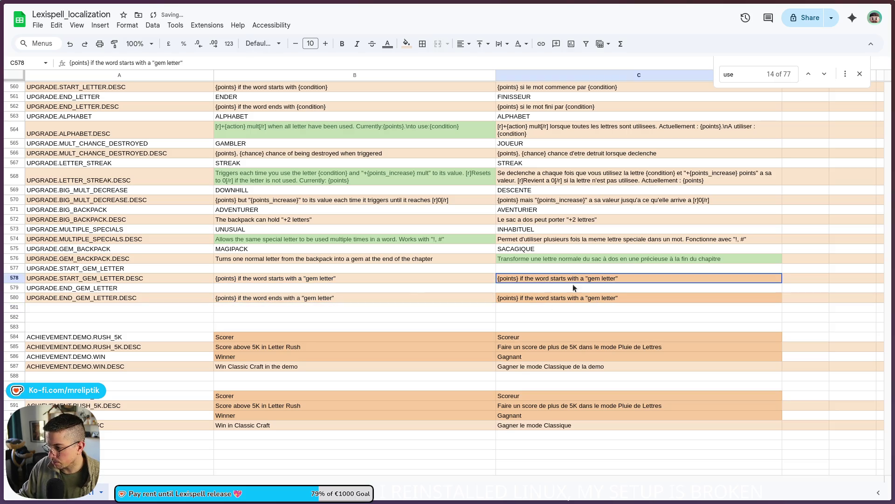
double_click(590, 278)
key("BackSpace")
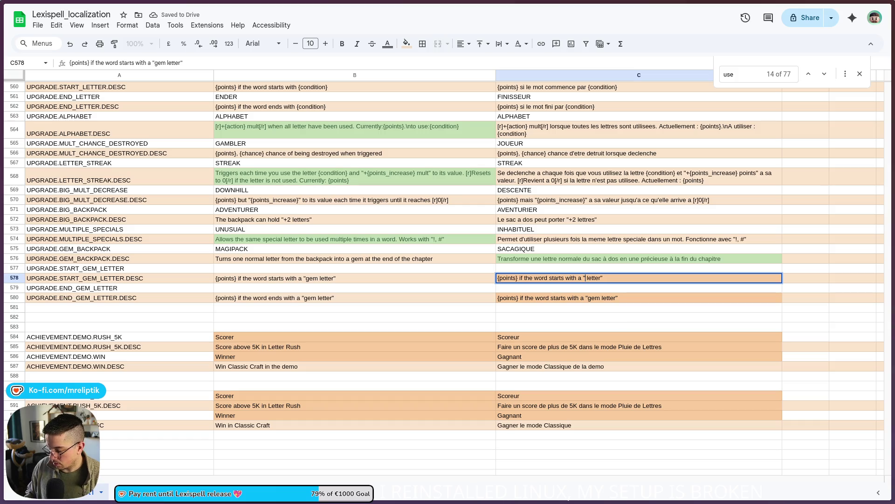
left_click_drag(586, 278, 603, 278)
type("lettre précieuse")
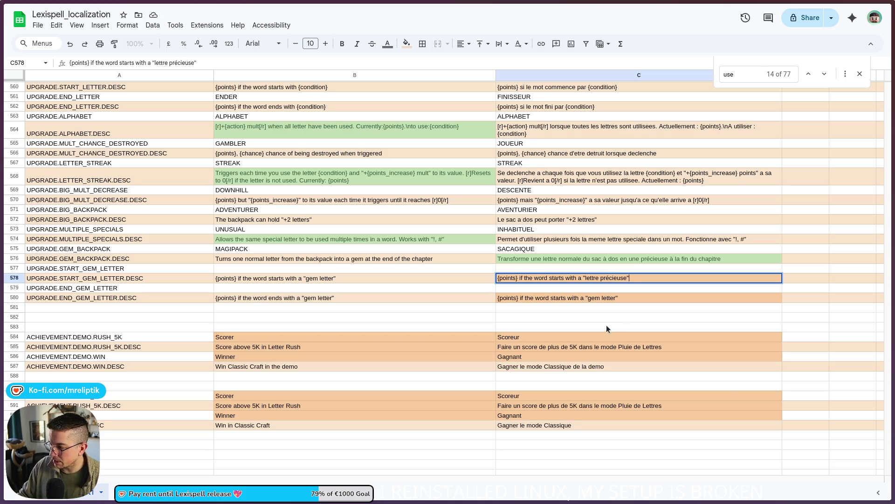
left_click(609, 300)
Try translating C580 with 'lettre précieuse', then discard the botched edit.
double_click(609, 298)
double_click(605, 297)
key("BackSpace")
key("BackSpace")
key("BackSpace")
type("lettre précieuse")
key("ctrl+shift+Left")
key("ctrl+shift+Left")
key("ctrl+shift+Left")
type("si le mot fini")
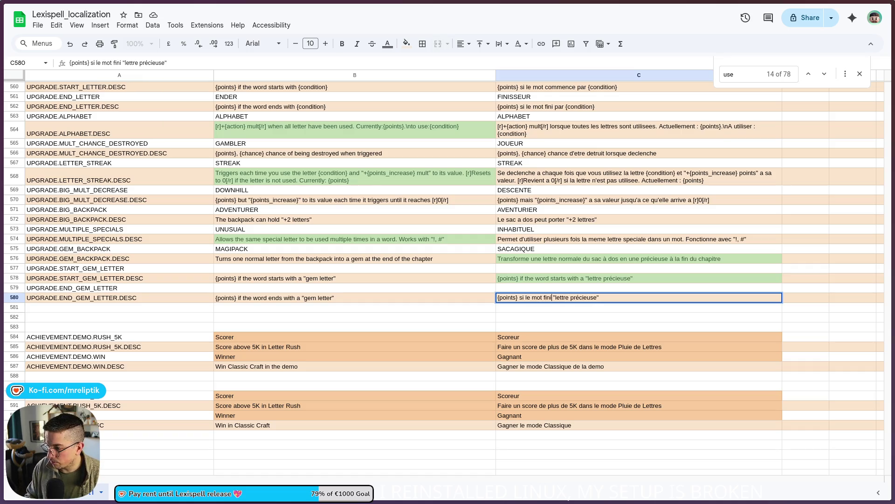
type(" par une")
key("Escape")
Replace the English phrase in C580 with 'si le mot fini par une'.
key("Up")
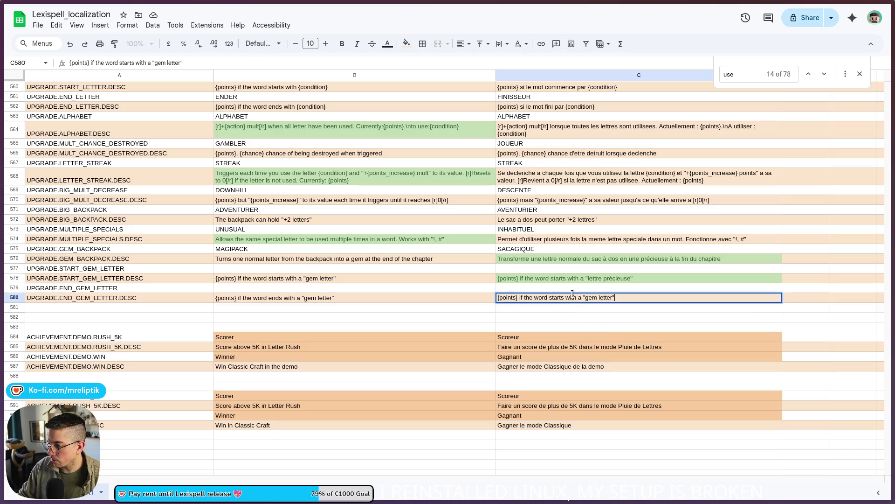
triple_click(585, 298)
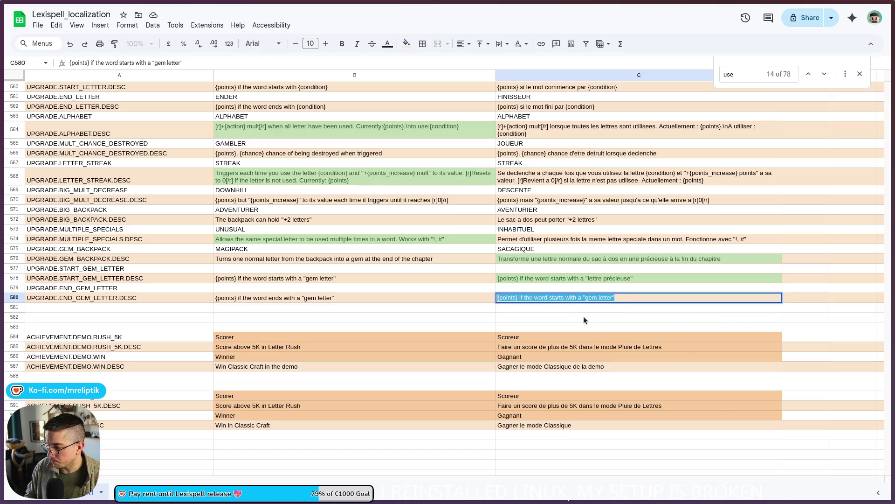
key("Home")
key("ctrl+shift+Right")
key("ctrl+shift+Right")
key("ctrl+shift+Right")
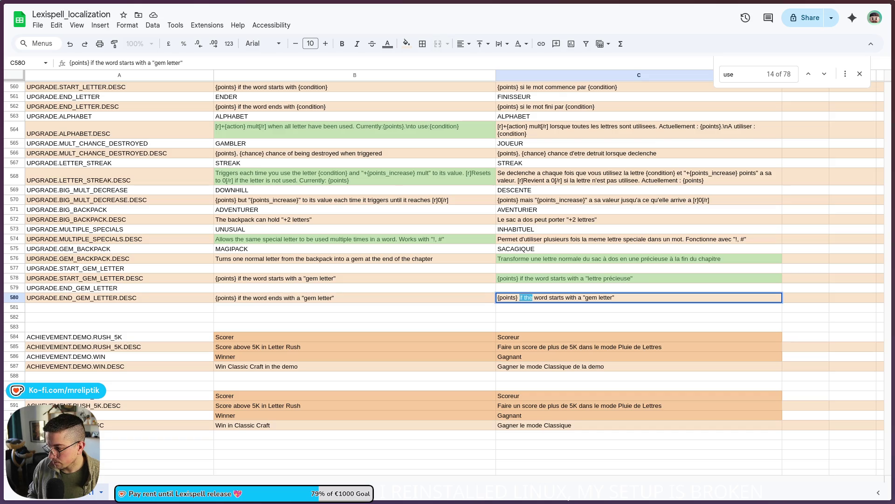
type("si le mot fini")
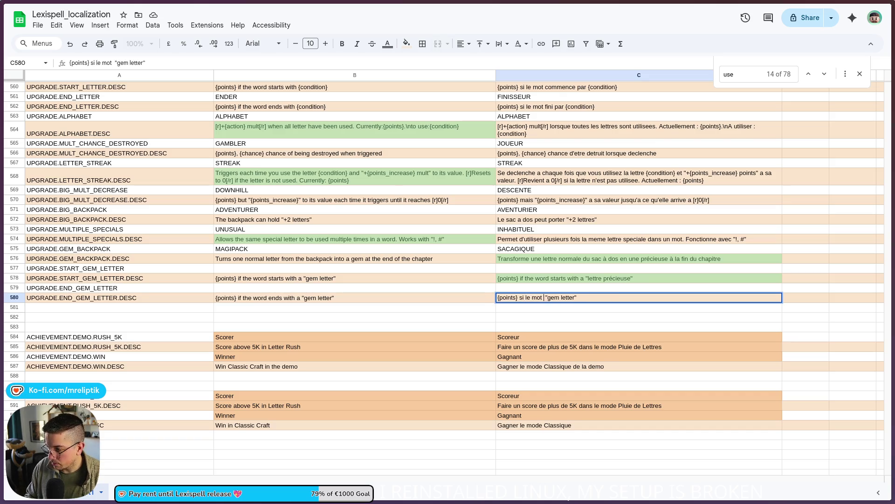
type(" par une")
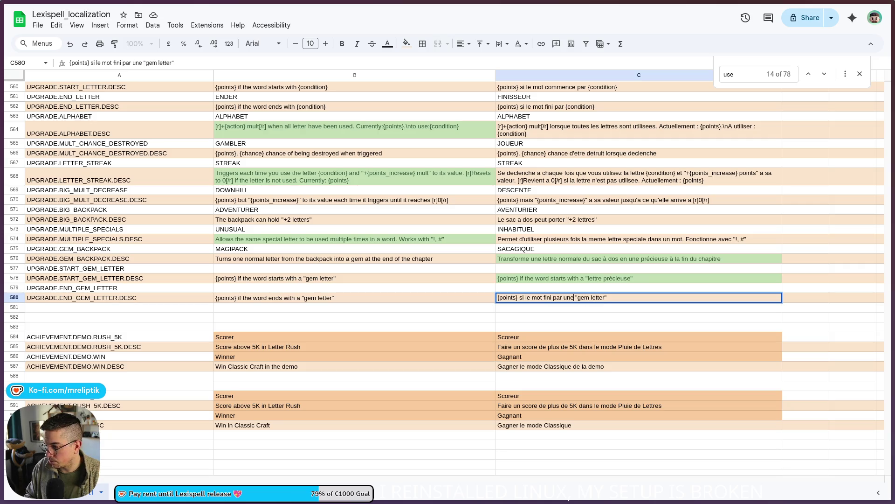
key("Return")
Correct 'fini' to 'finit' in C580.
mouse_move(13, 155)
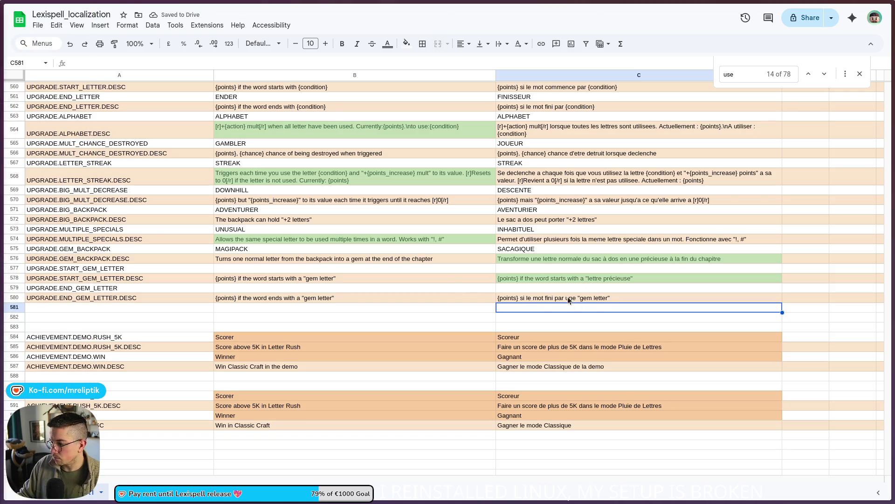
double_click(544, 296)
left_click(552, 297)
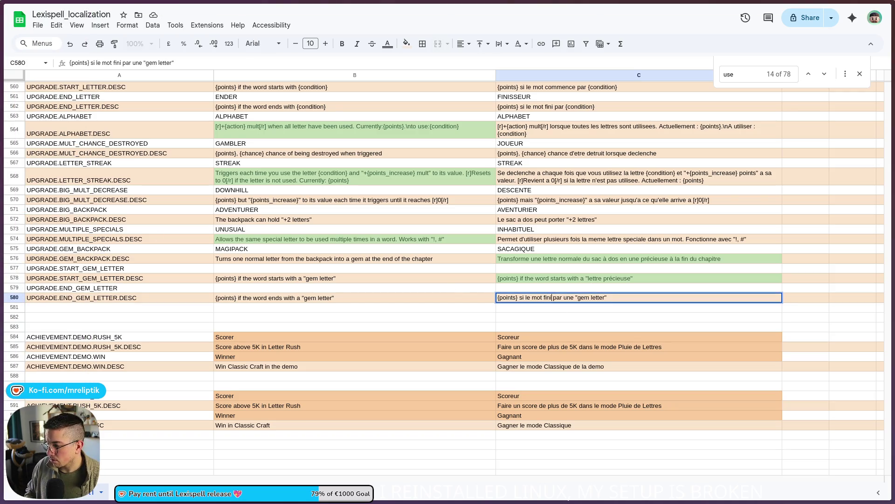
type("t")
key("Return")
Replace the English phrase in C578 with 'si le mot commence par une'.
double_click(565, 278)
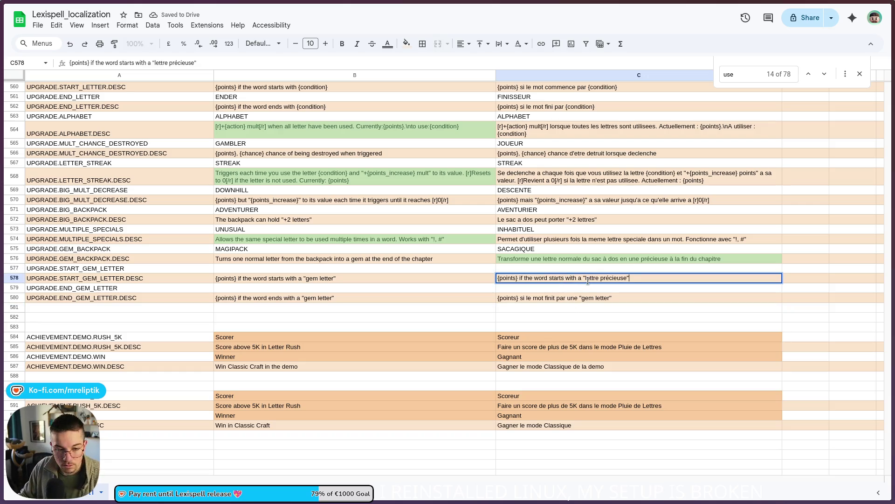
key("shift+Return")
double_click(583, 278)
double_click(580, 278)
key("ctrl+shift+Left")
key("ctrl+shift+Left")
key("ctrl+shift+Left")
type("si le mot commence par une")
key("Return")
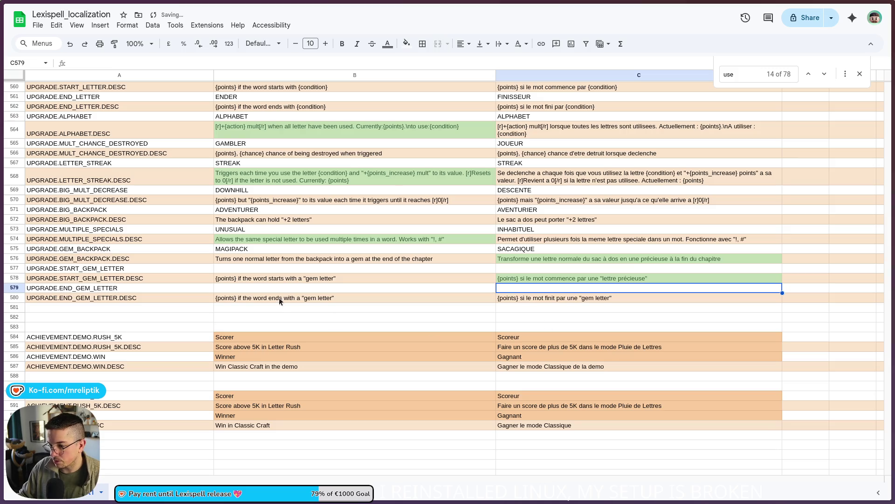
left_click(280, 301)
Select the empty END_GEM_LETTER name cell B579.
left_click(261, 290)
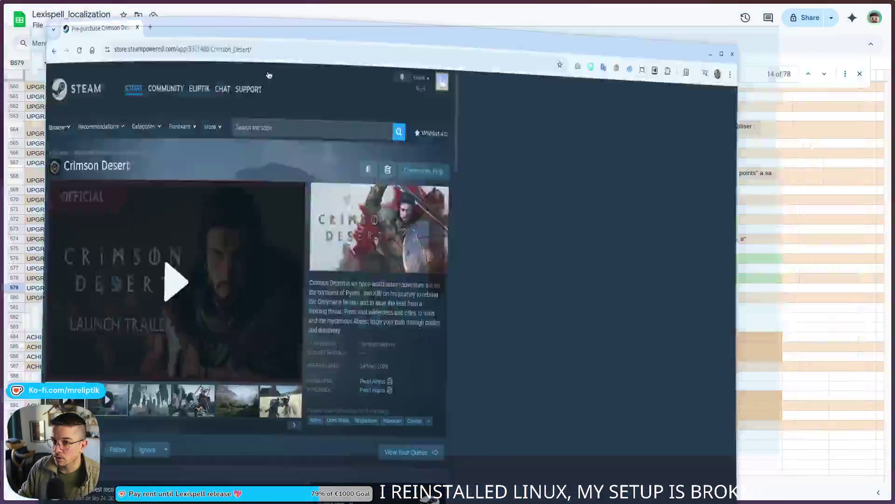
Expand the Digital Deluxe Edition details on the Crimson Desert page and browse the editions.
scroll(249, 379, "down", 1)
scroll(248, 378, "down", 5)
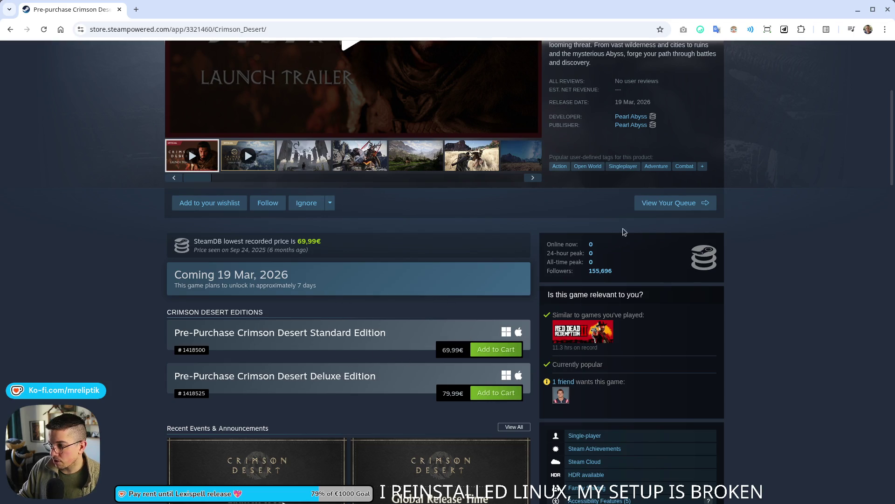
scroll(625, 231, "down", 6)
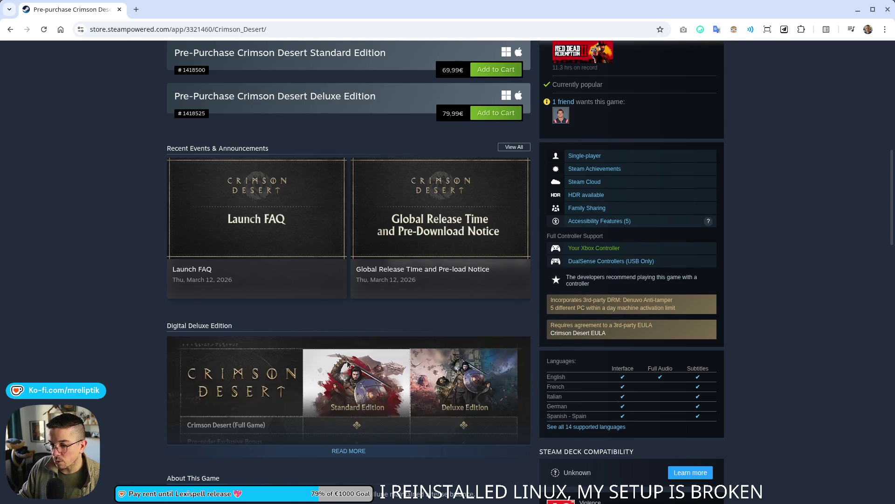
scroll(359, 361, "down", 2)
left_click(354, 338)
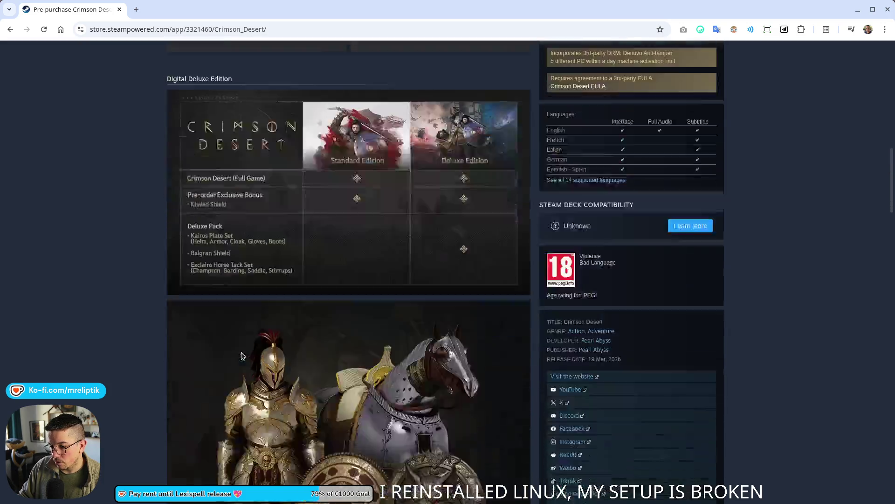
scroll(182, 372, "down", 10)
scroll(265, 363, "down", 6)
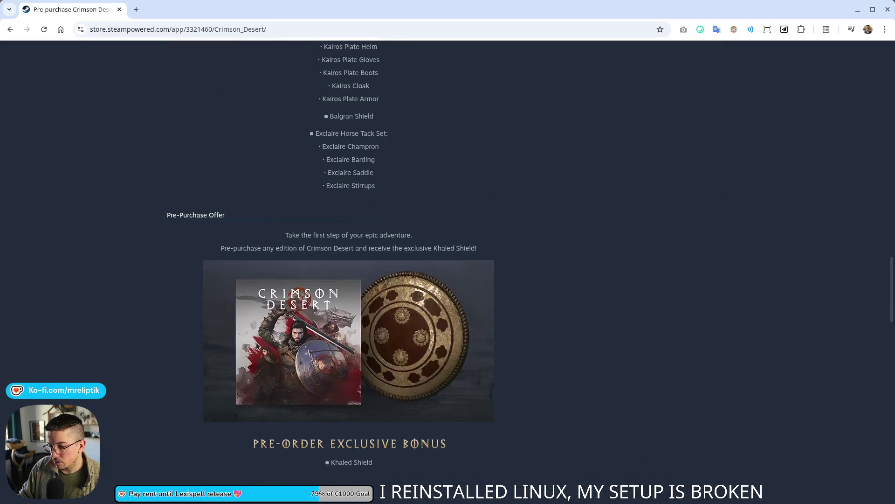
scroll(250, 342, "down", 6)
scroll(237, 334, "up", 18)
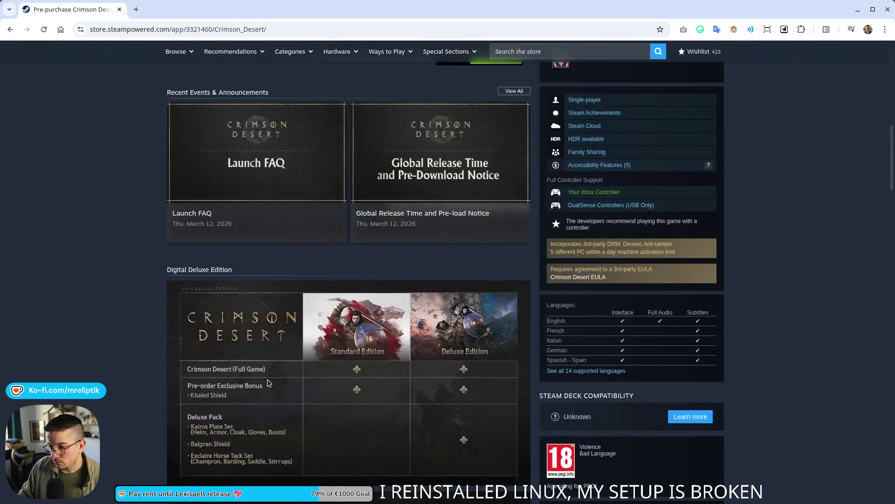
scroll(271, 389, "down", 8)
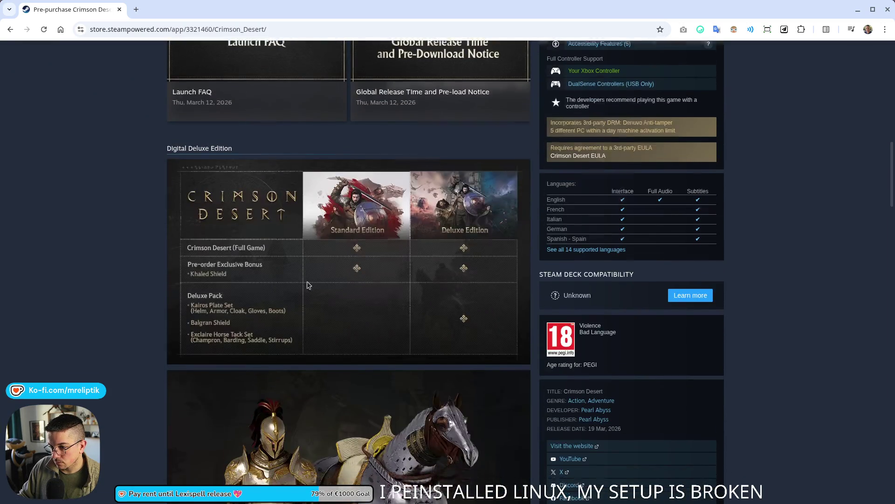
scroll(326, 289, "down", 10)
scroll(346, 294, "down", 20)
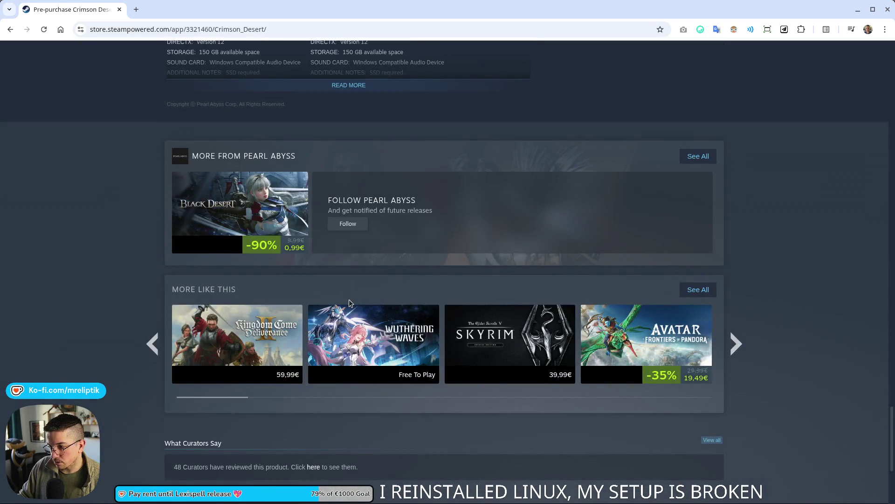
scroll(349, 279, "down", 4)
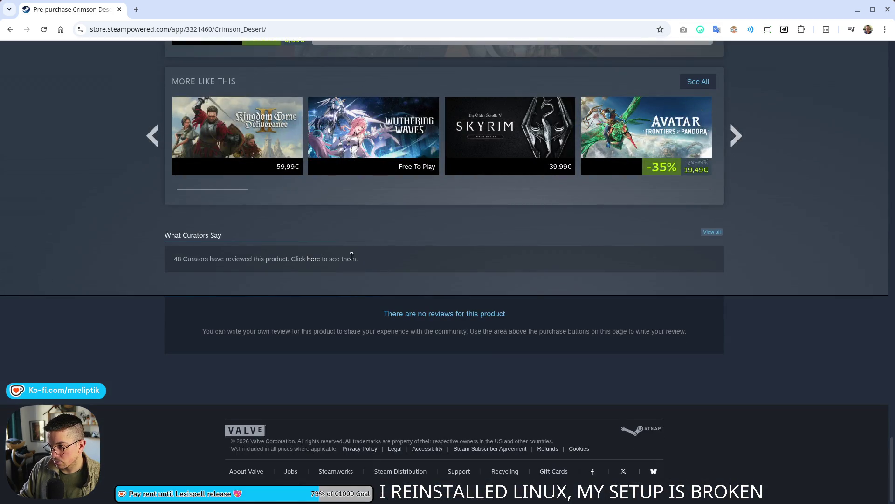
scroll(352, 258, "up", 20)
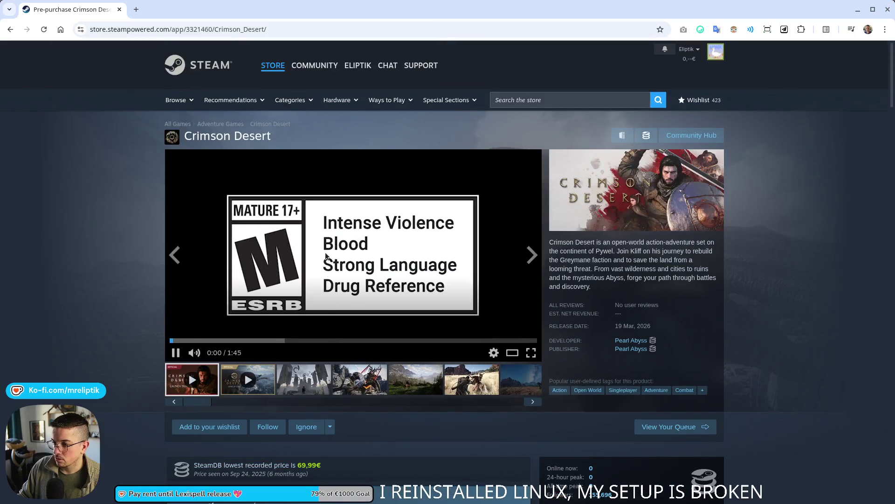
key("alt+Tab")
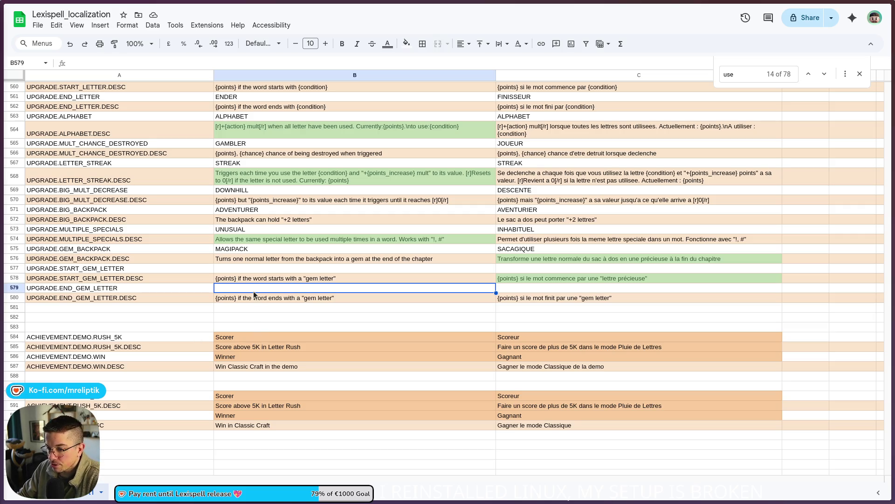
Enter HEADSTART in cell B577.
left_click(262, 269)
type("HEAD")
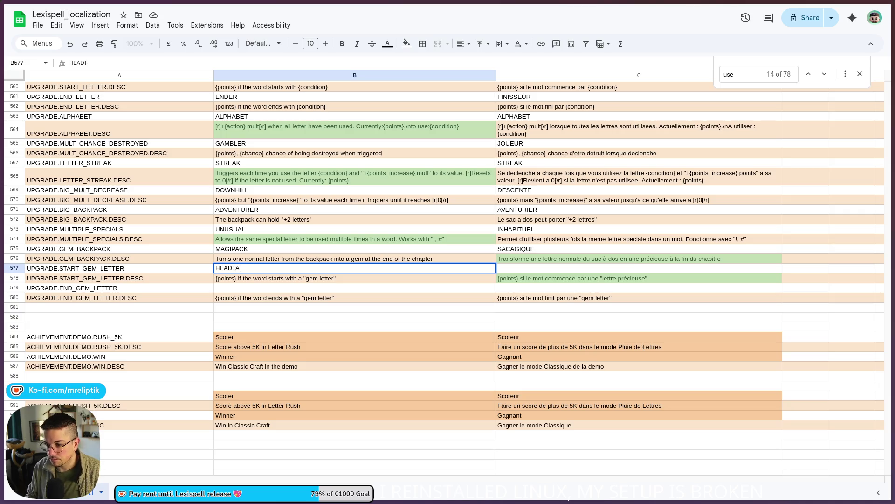
type("START")
key("Return")
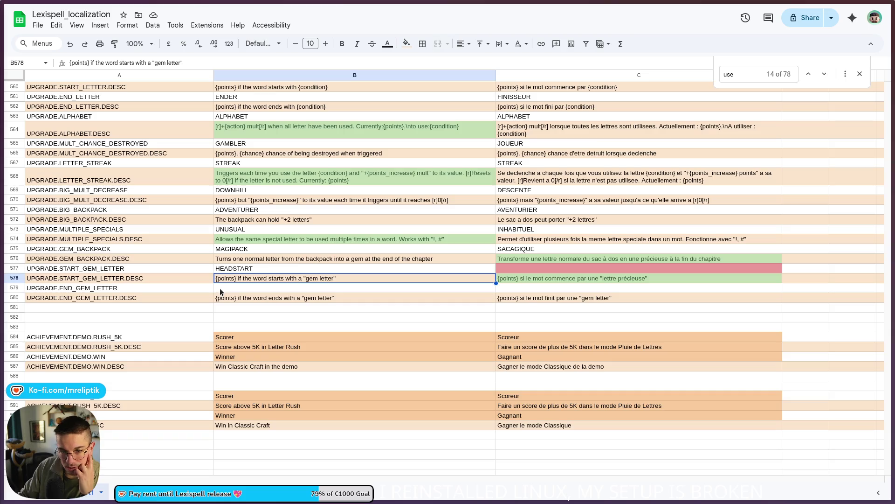
Change the English name in B577 to ADVANTAGE.
left_click(313, 290)
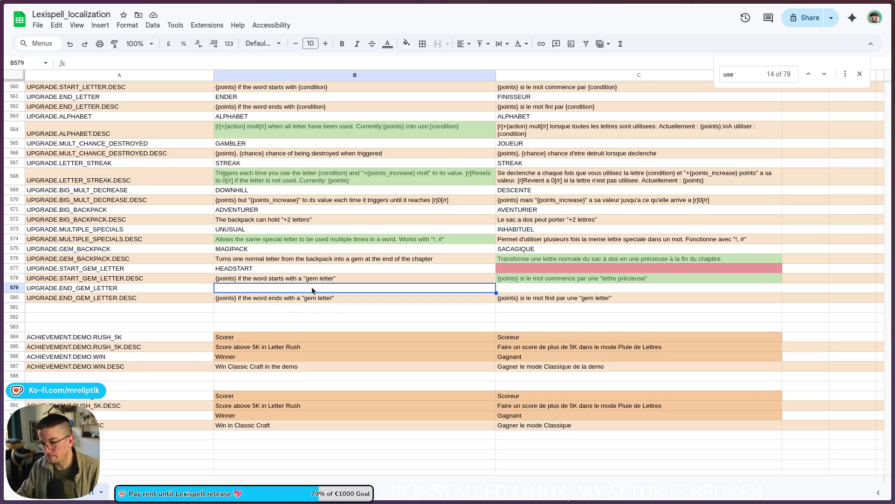
left_click(317, 277)
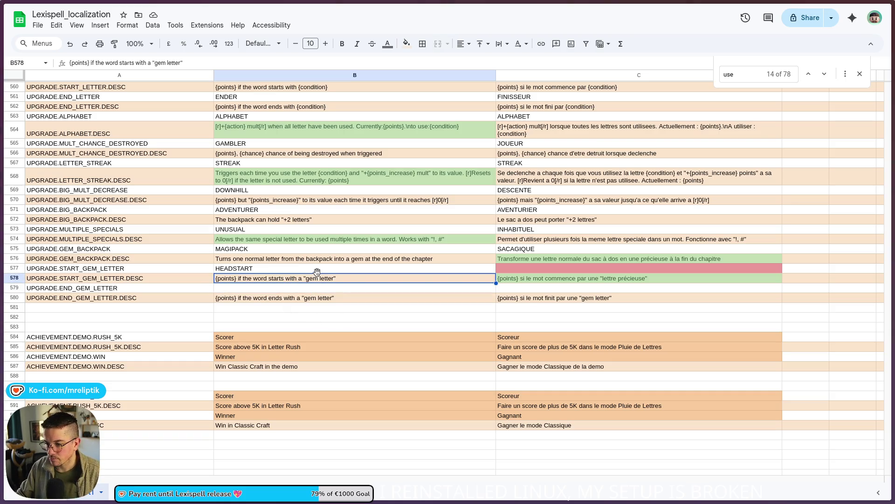
left_click(317, 271)
type("VANTAGE")
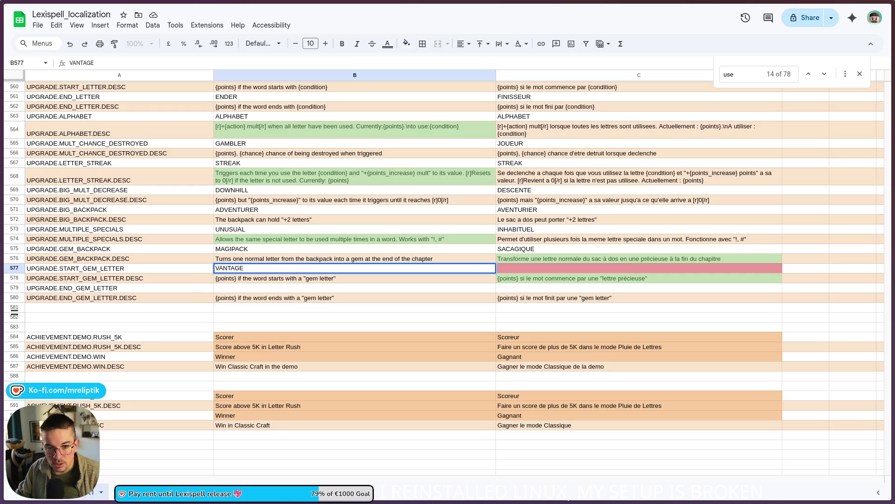
key("Home")
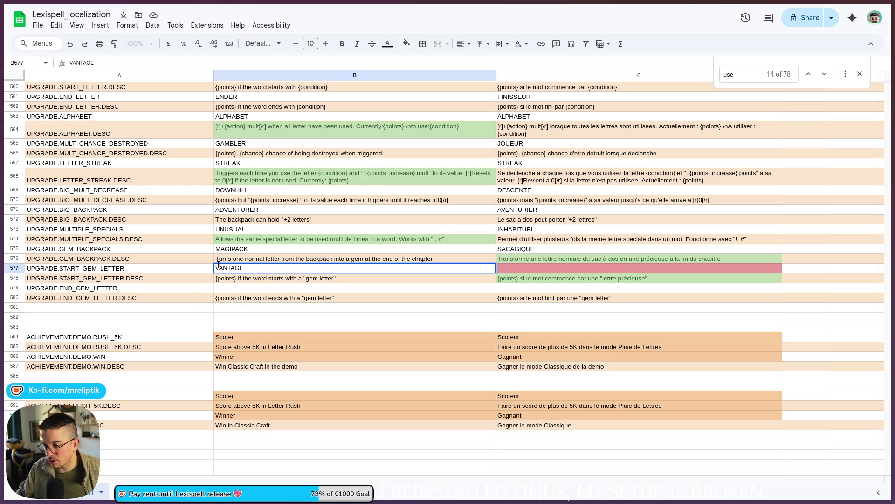
type("AD")
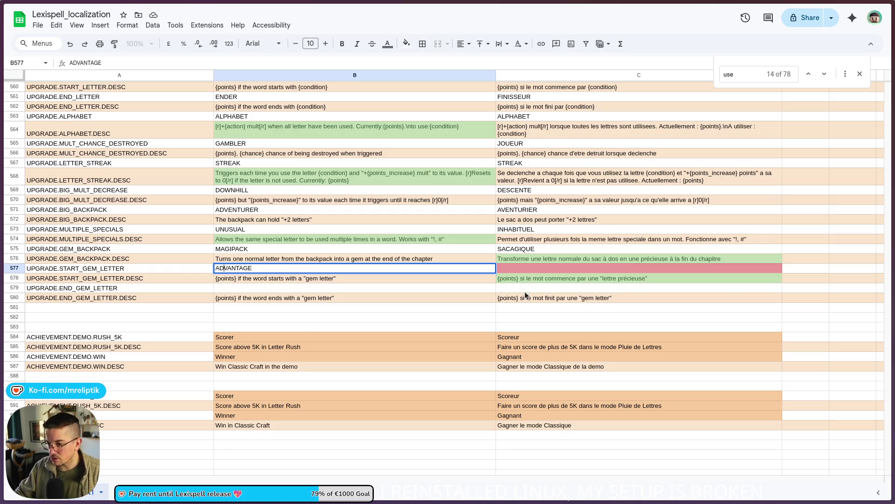
Enter AVANTAGE as the French name in C577.
left_click(548, 269)
type("AVANTAGE")
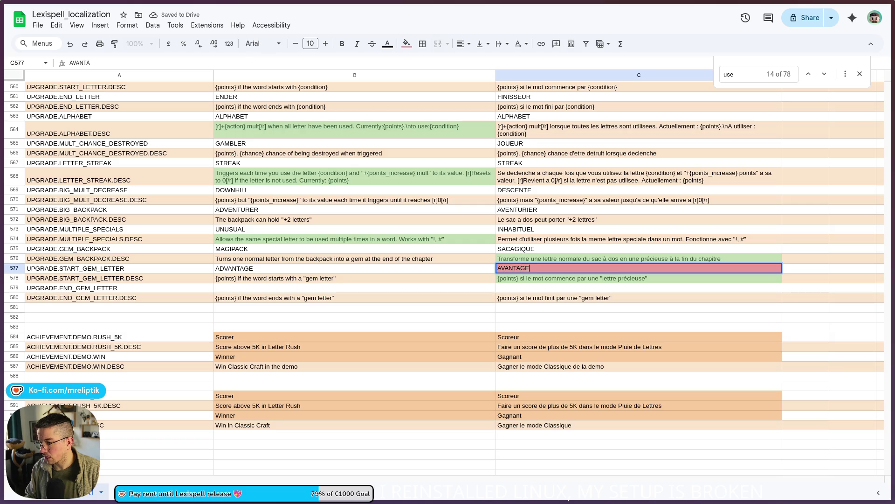
key("Return")
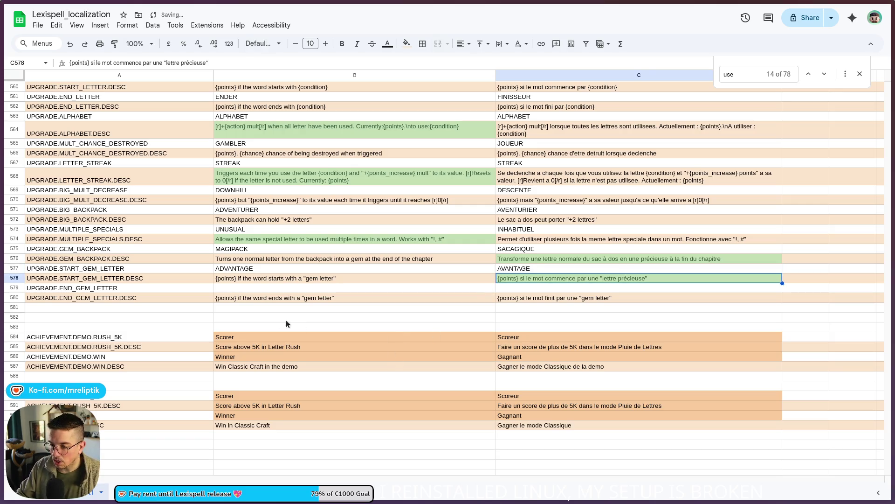
mouse_move(17, 251)
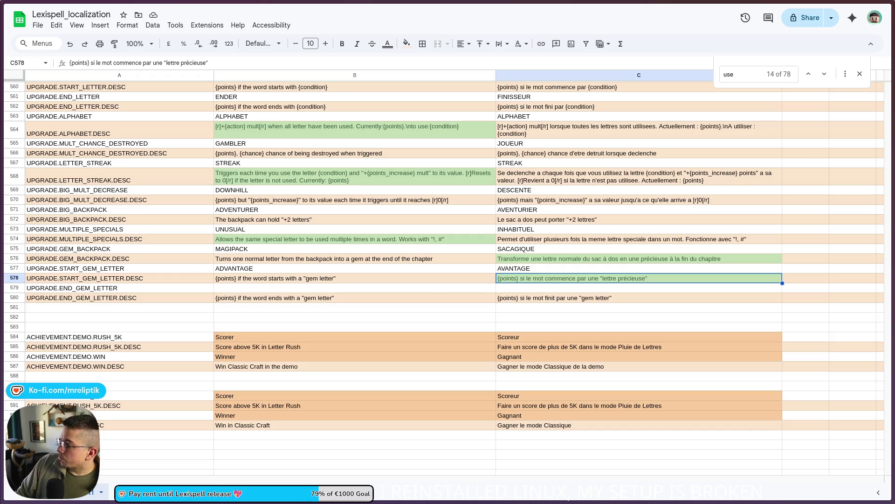
Switch to the browser showing the itch.io-to-Steam post.
key("alt+Tab")
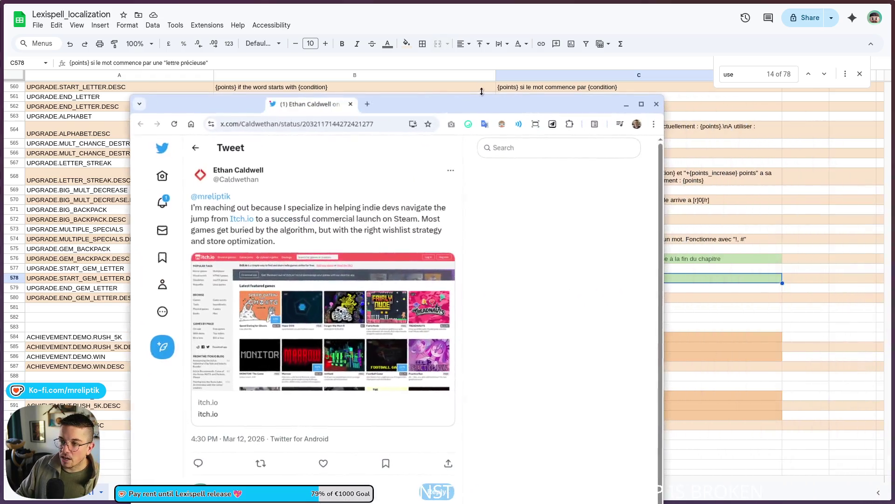
Maximize the browser, highlight parts of the wishlist-strategy tweet, then go to Notifications.
double_click(476, 105)
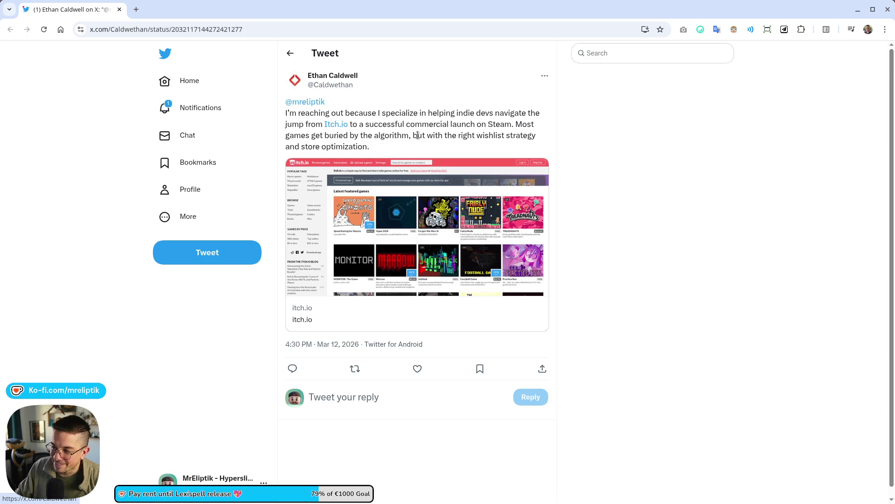
mouse_move(418, 135)
left_mouse_down()
mouse_move(527, 136)
mouse_move(388, 147)
left_mouse_up()
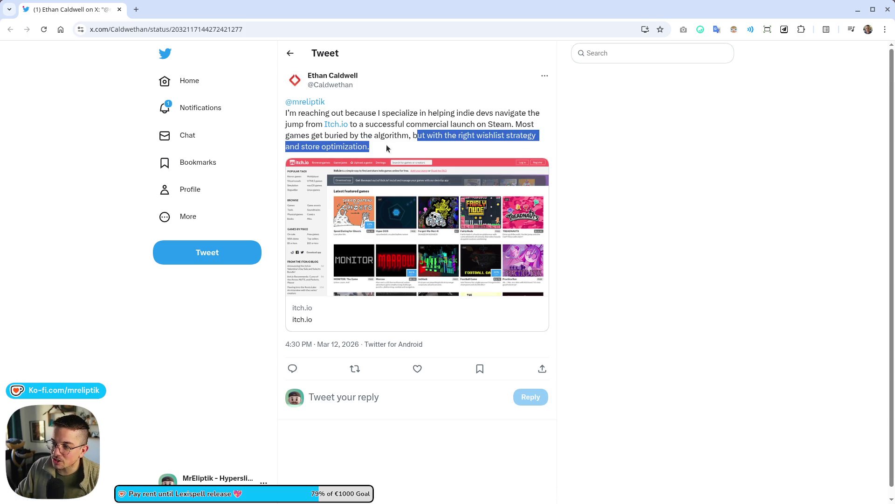
left_click(371, 150)
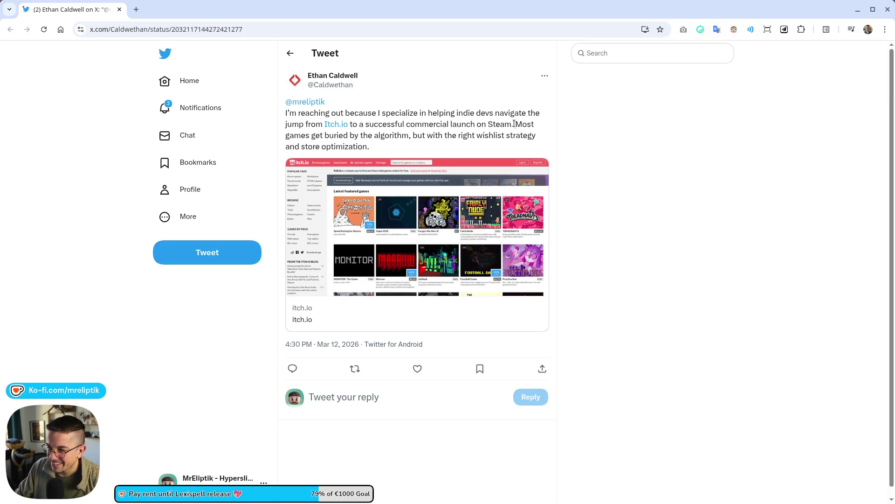
left_click_drag(514, 125, 421, 145)
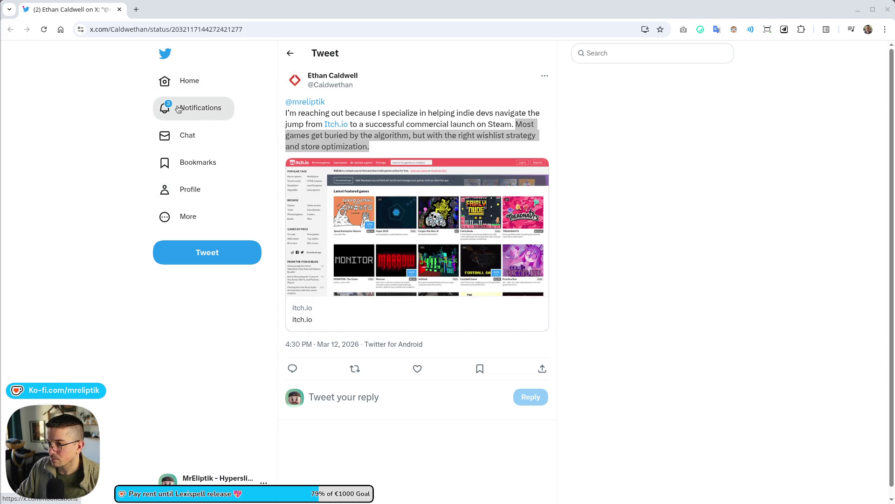
left_click(179, 108)
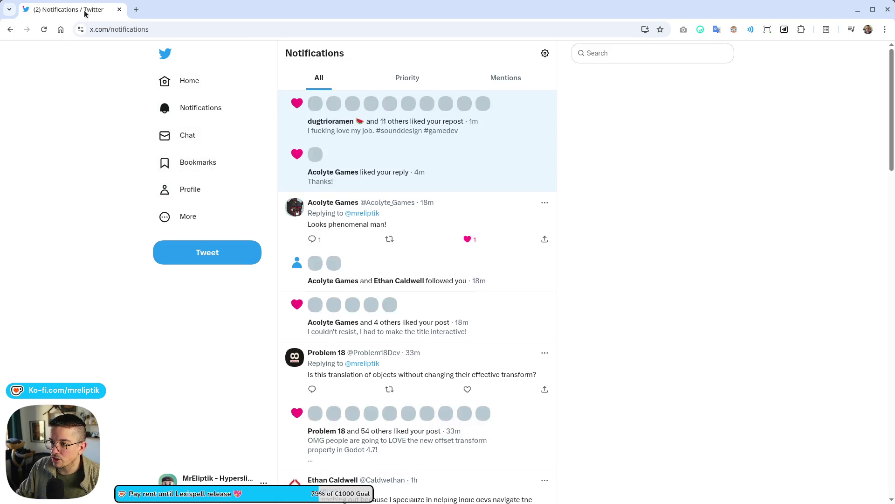
Switch back to the Lexispell_localization spreadsheet.
key("alt+Tab")
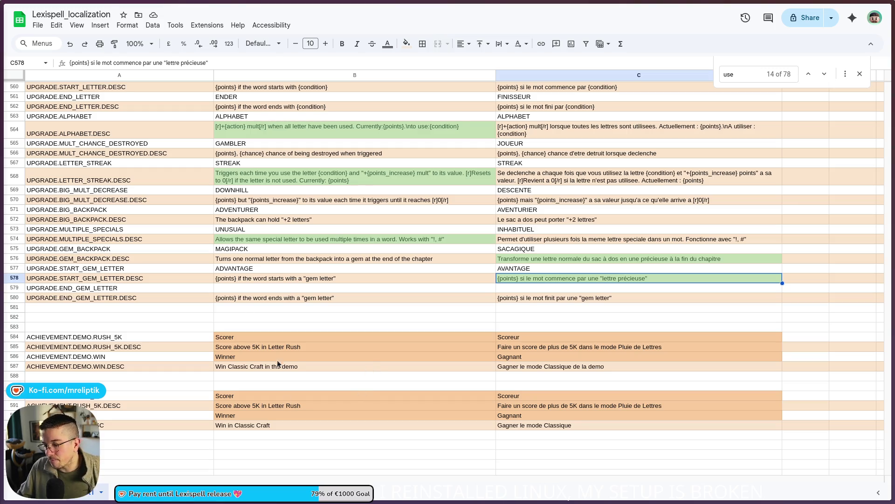
Enter FINALE as the English name in cell B579.
left_click(261, 294)
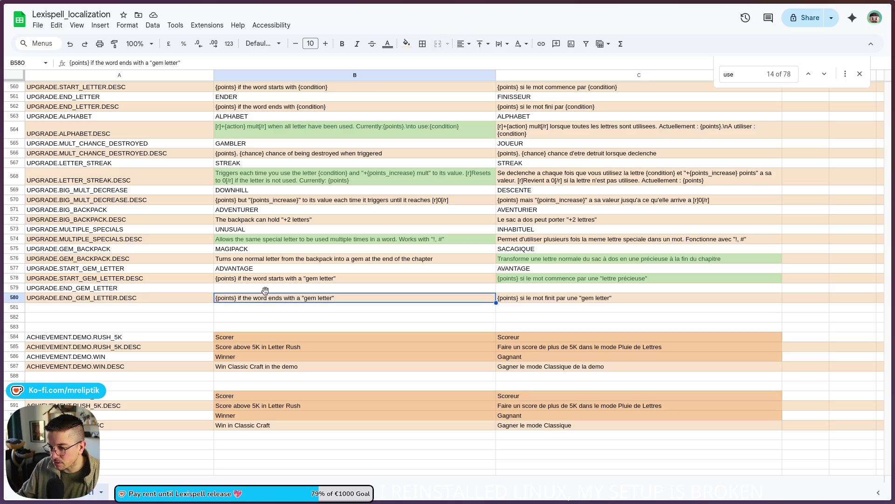
left_click(264, 289)
type("F")
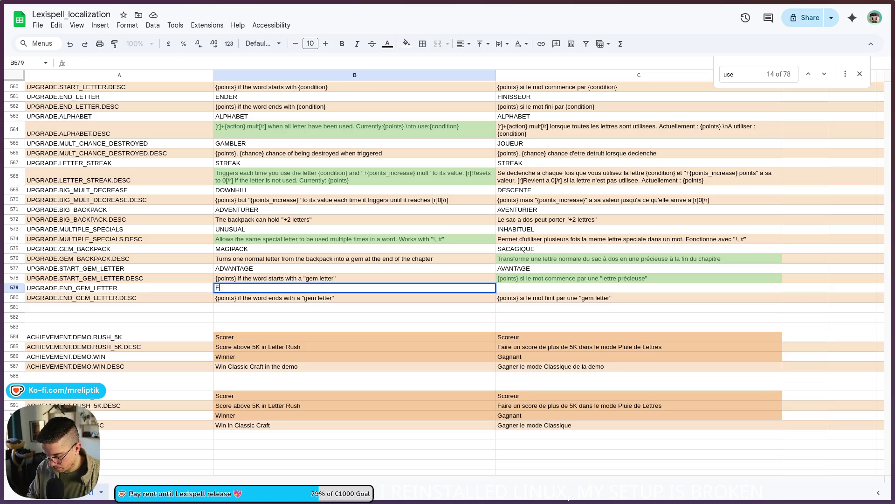
type("INALE")
key("Return")
Enter APOTHEOSE as the French name in cell C579.
mouse_move(2, 272)
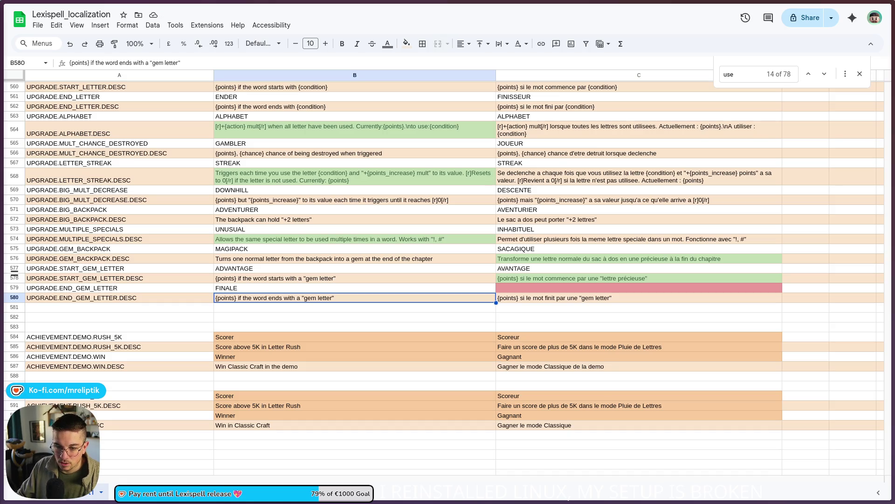
left_click(518, 289)
type("APOTHEOSE")
key("Return")
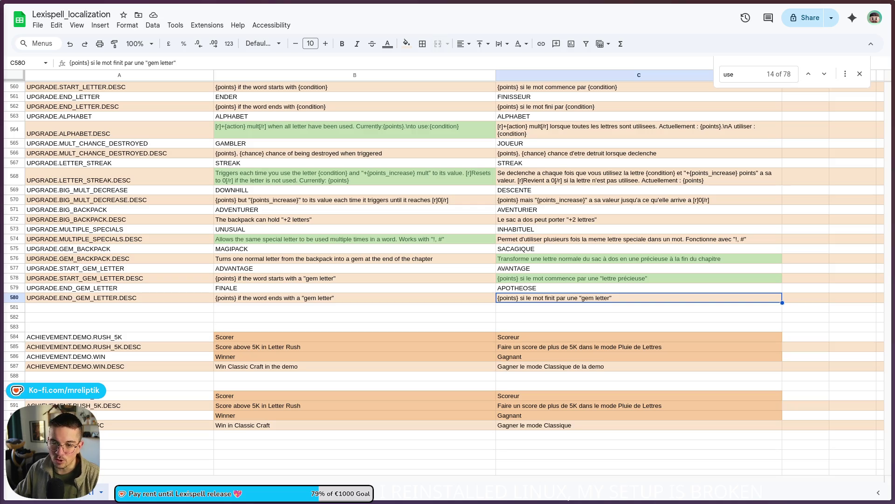
Replace the English name FINALE in B579 with APOTHEOSIS.
left_click(236, 289)
type("APOTHEOSIS")
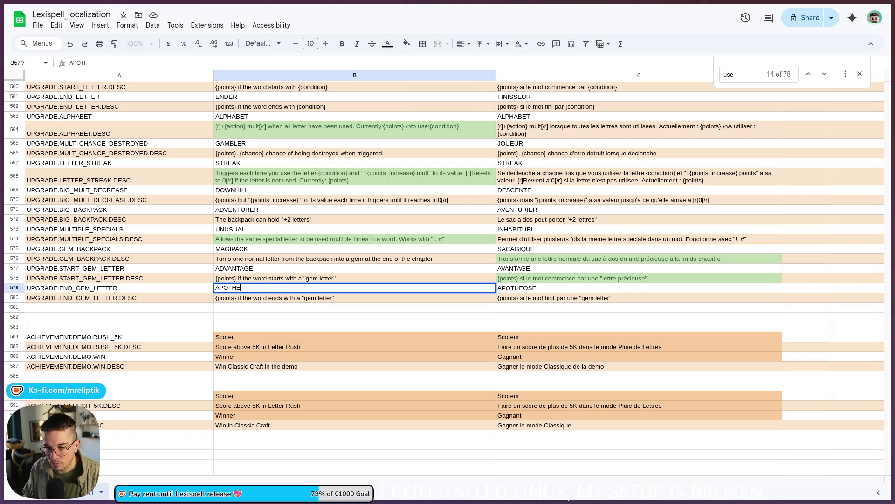
key("Return")
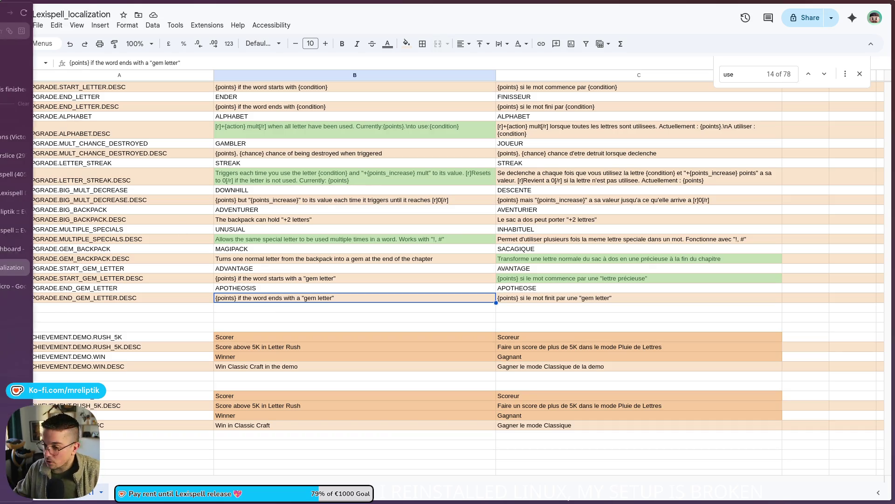
left_click(329, 319)
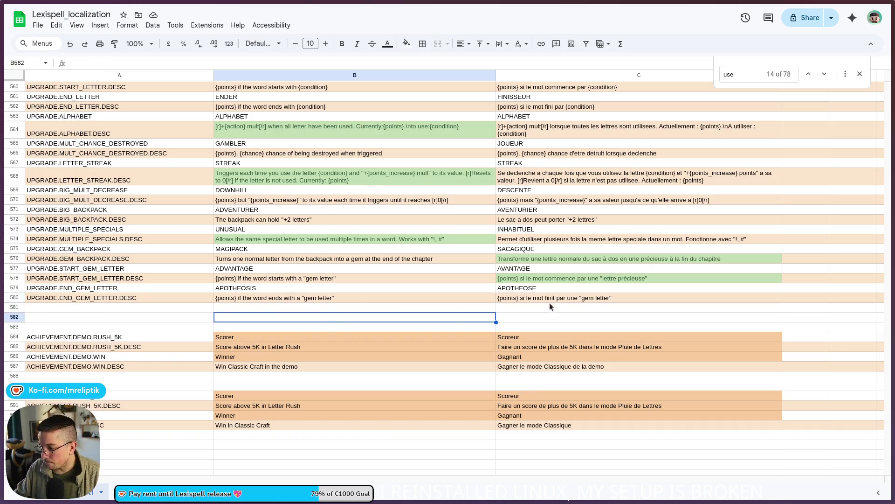
key("Up")
key("Up")
key("shift+Up")
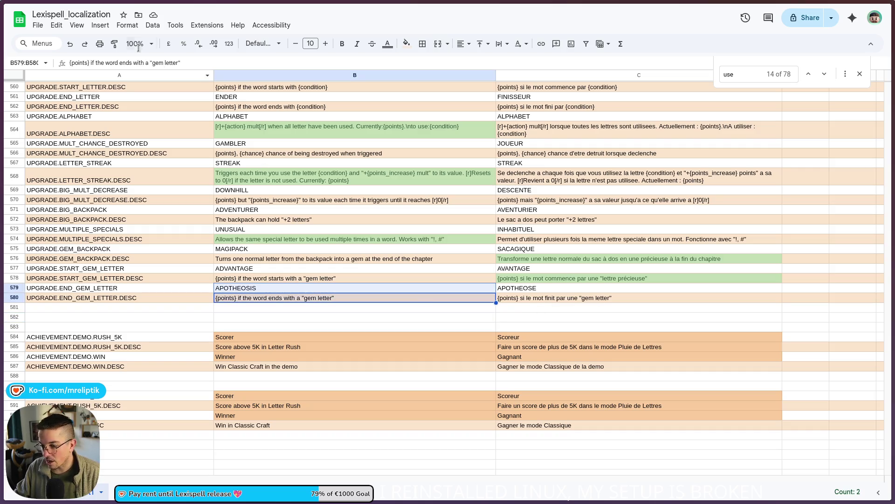
Download the sheet as Comma-separated values (.csv) and return to game.gd in Godot.
left_click(40, 29)
mouse_move(100, 140)
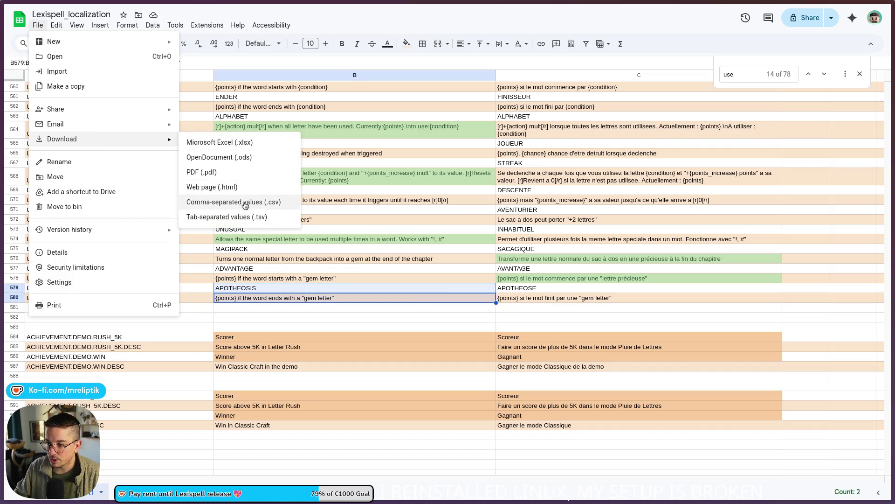
left_click(233, 205)
key("alt+Tab")
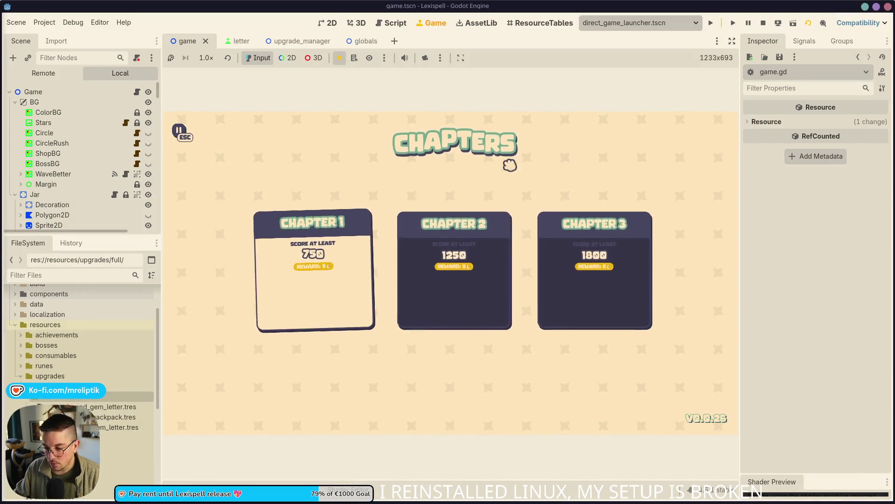
key("ctrl+F3")
Check the START_GEM_LETTER mult increase line in game.gd, then run the project from the 2D view.
mouse_move(457, 502)
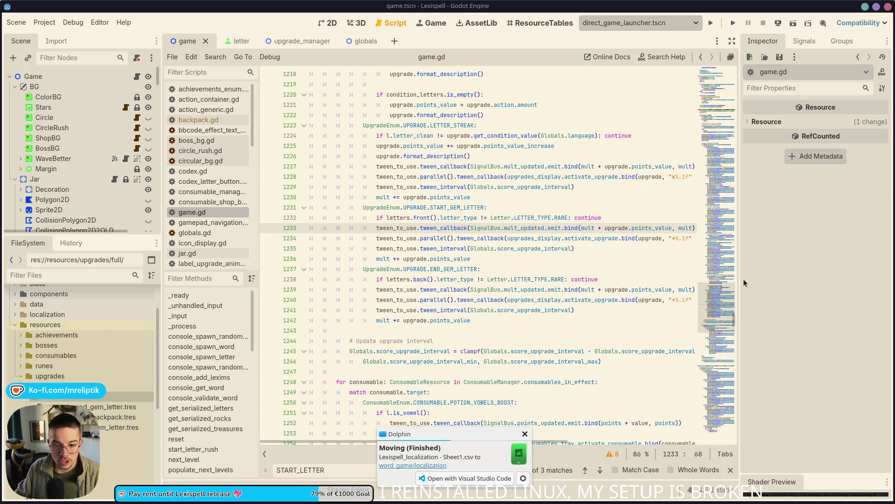
left_click(363, 259)
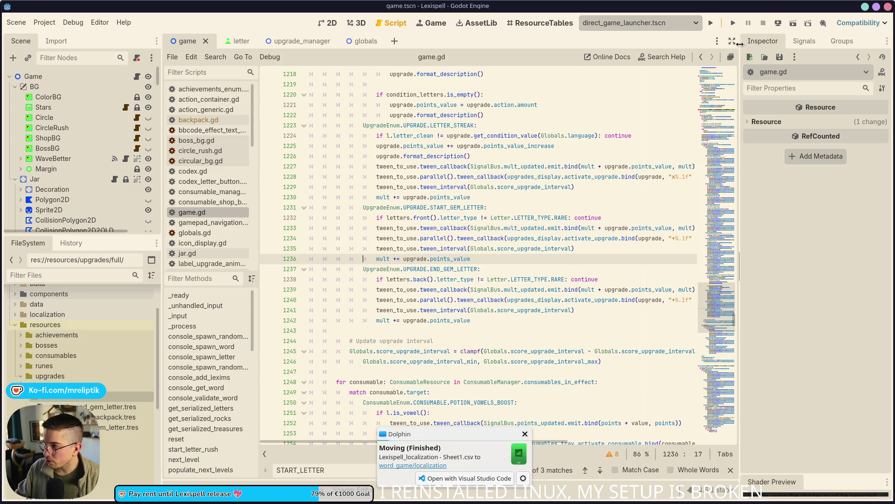
left_click(328, 23)
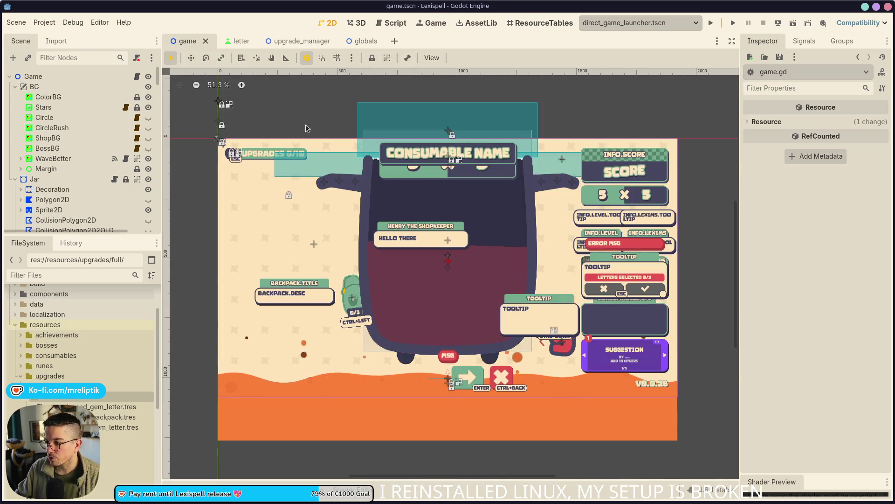
left_click(717, 26)
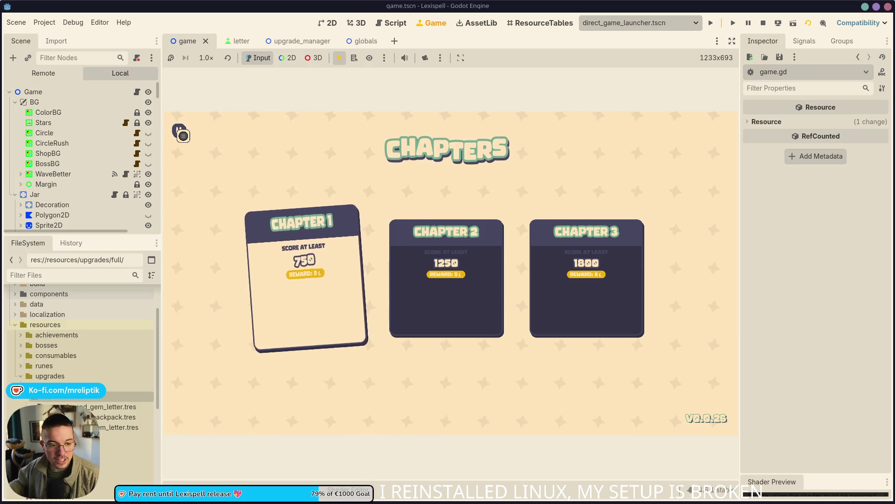
Start Chapter 1, scroll the F1 debug upgrade list to its end, then switch to the spreadsheet.
left_click(301, 289)
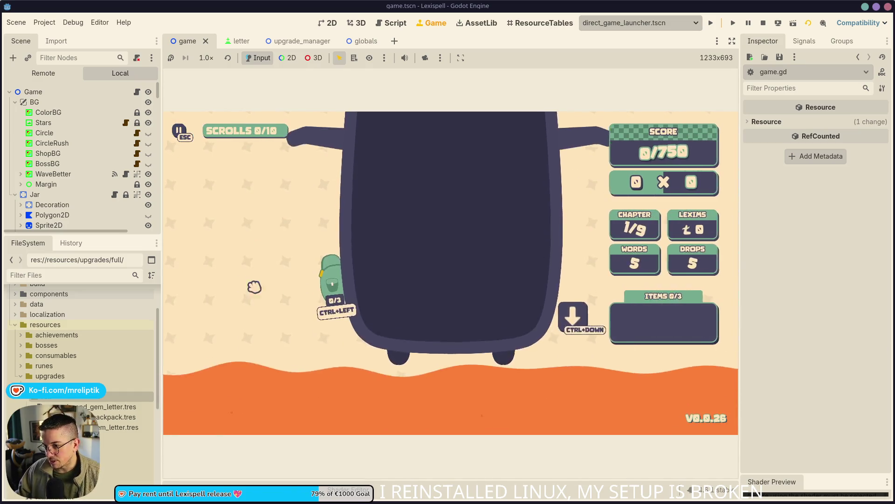
key("F1")
scroll(560, 280, "down", 8)
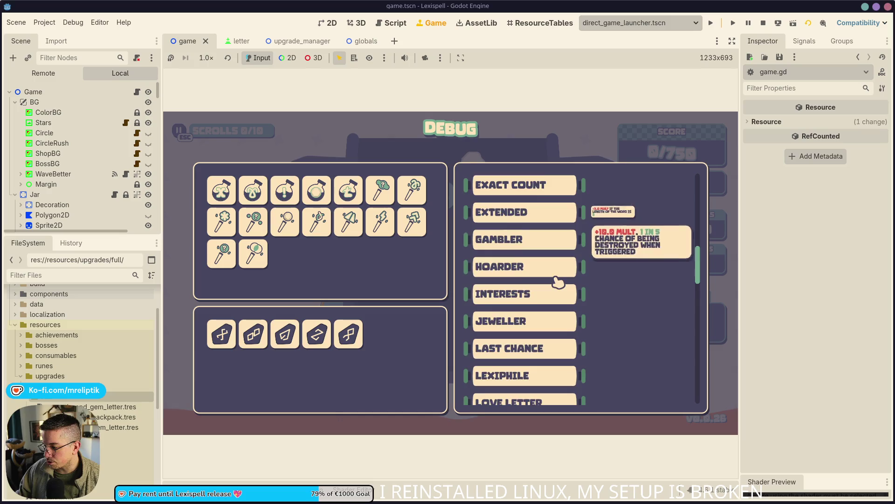
scroll(562, 290, "up", 3)
scroll(550, 297, "down", 10)
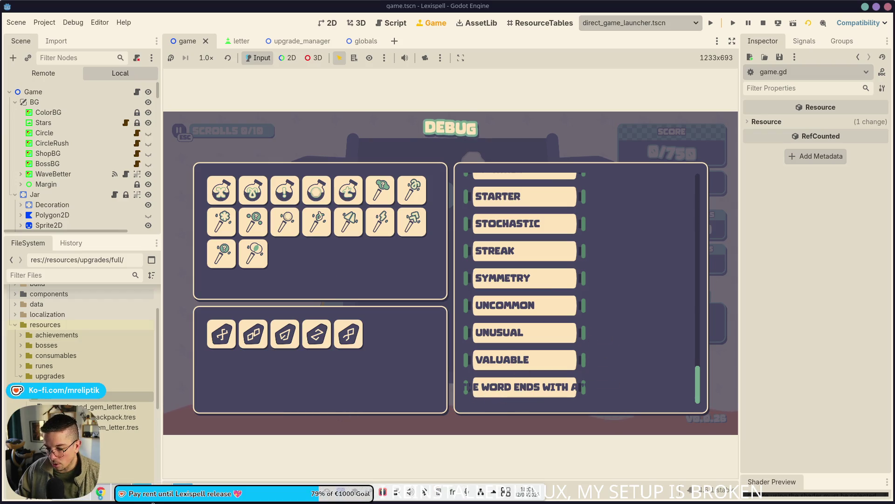
key("alt+Tab")
left_click(265, 306)
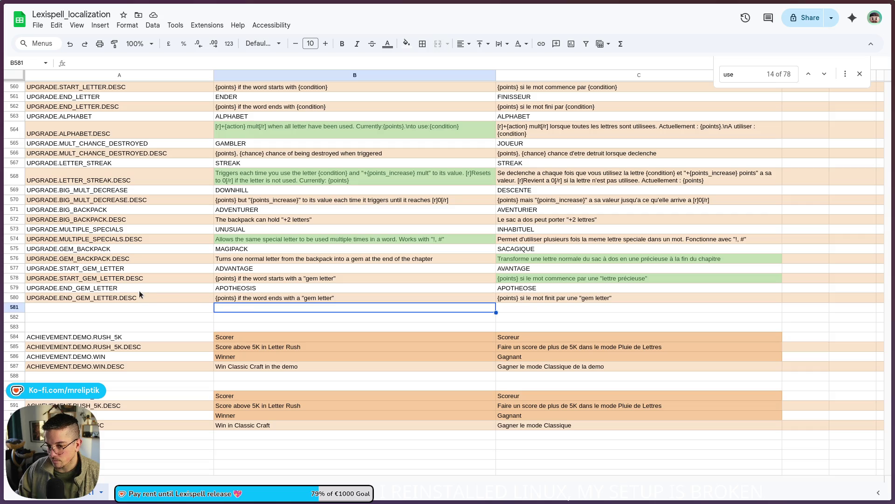
left_click(290, 292)
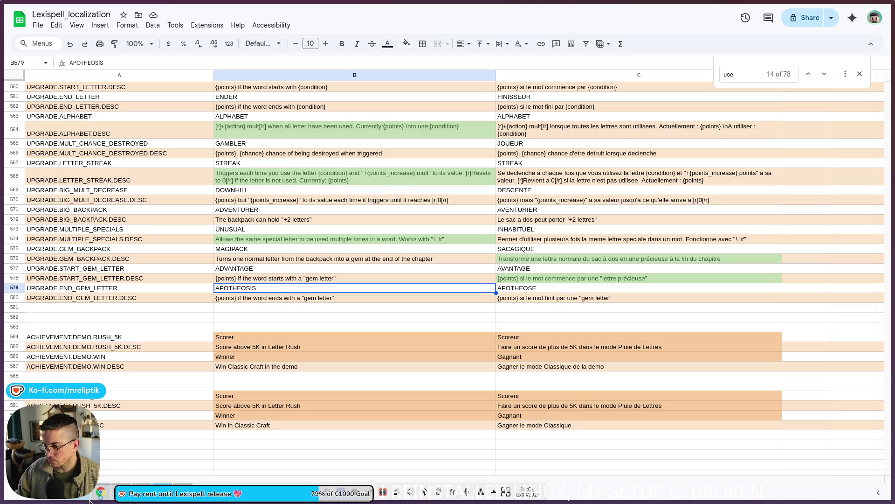
left_click(189, 493)
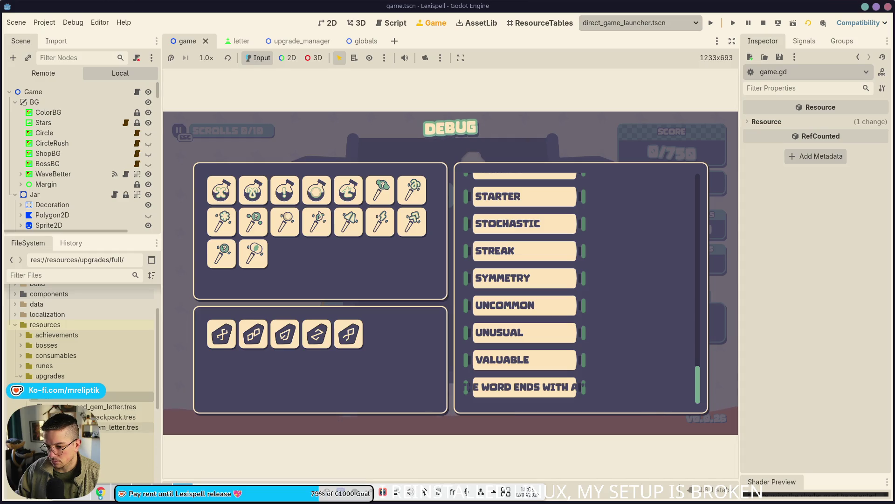
Strip .DESC from upgrade_end_gem_letter.tres's Name, save it, and relaunch the game in an enlarged view.
left_click(136, 406)
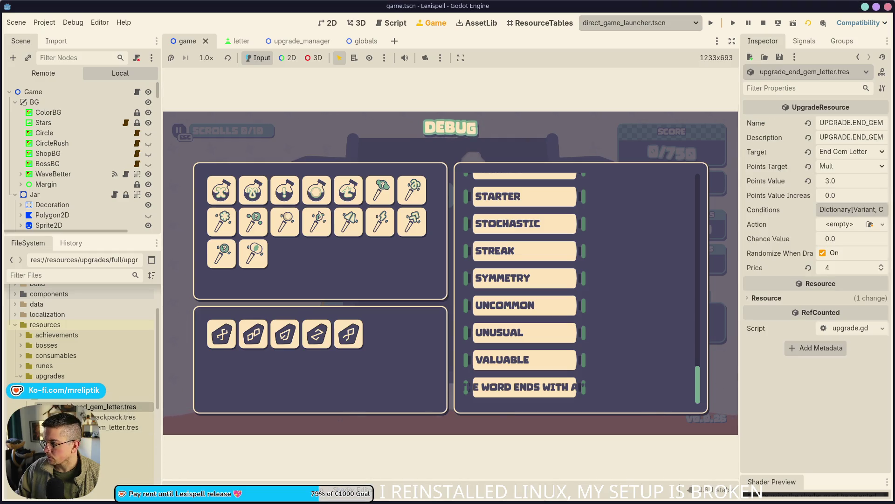
left_click_drag(739, 122, 540, 129)
double_click(822, 122)
key("BackSpace")
key("BackSpace")
key("ctrl+s")
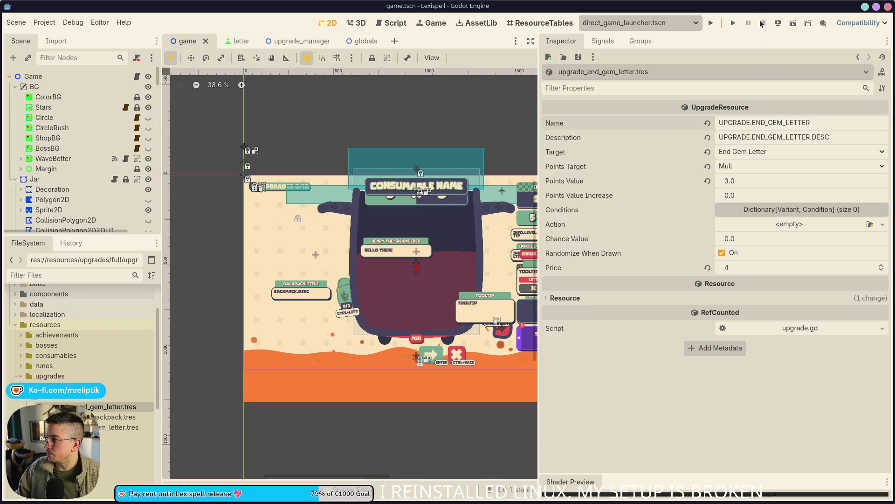
key("F5")
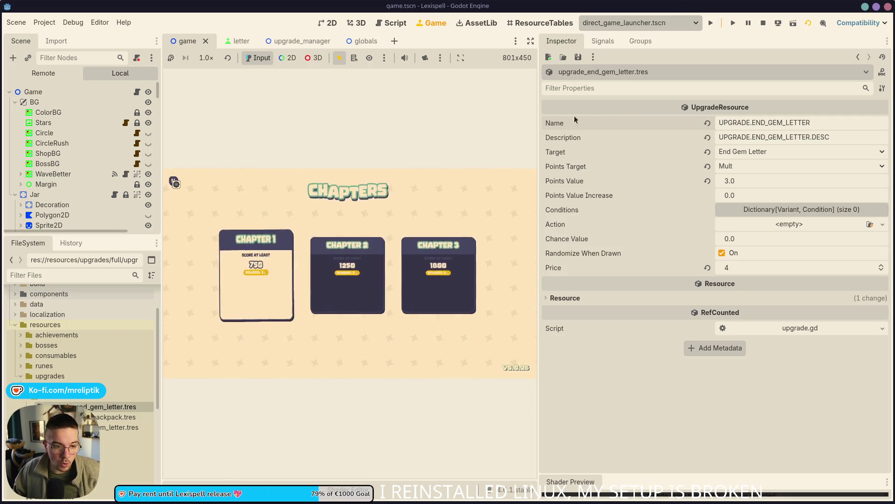
left_click_drag(539, 88, 775, 88)
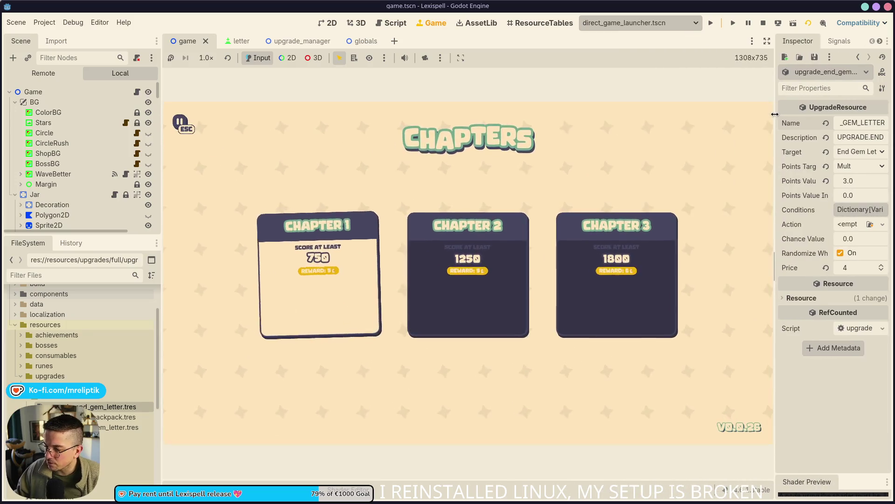
left_click(360, 275)
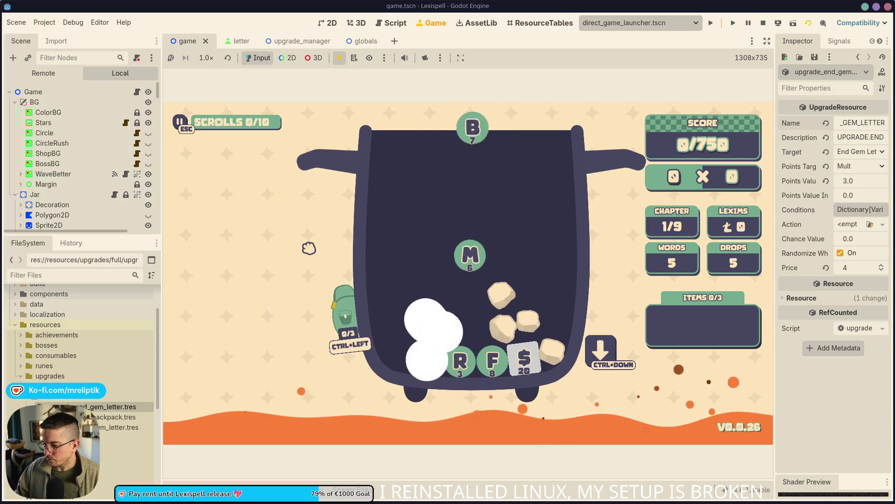
key("F1")
scroll(573, 338, "down", 10)
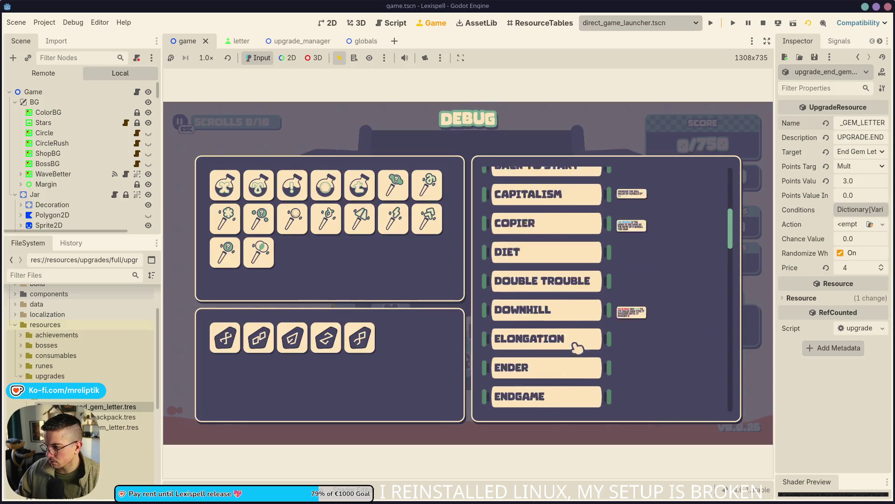
scroll(615, 366, "down", 15)
mouse_move(570, 371)
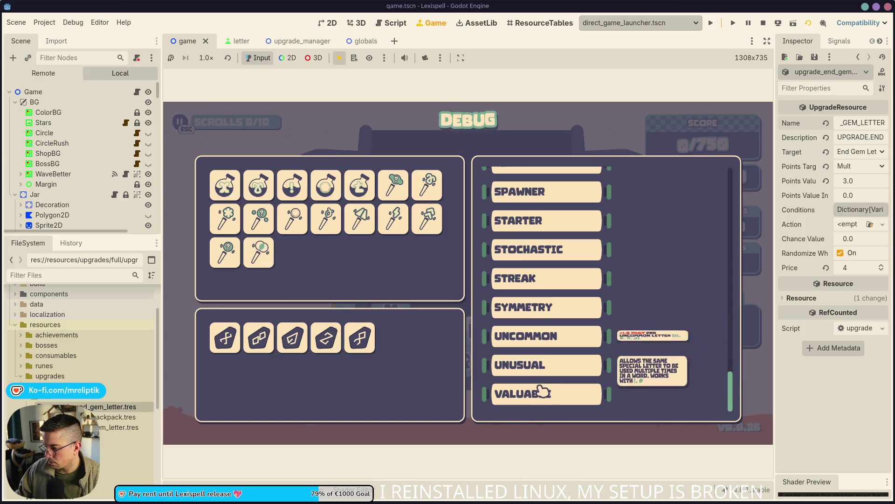
scroll(635, 296, "up", 15)
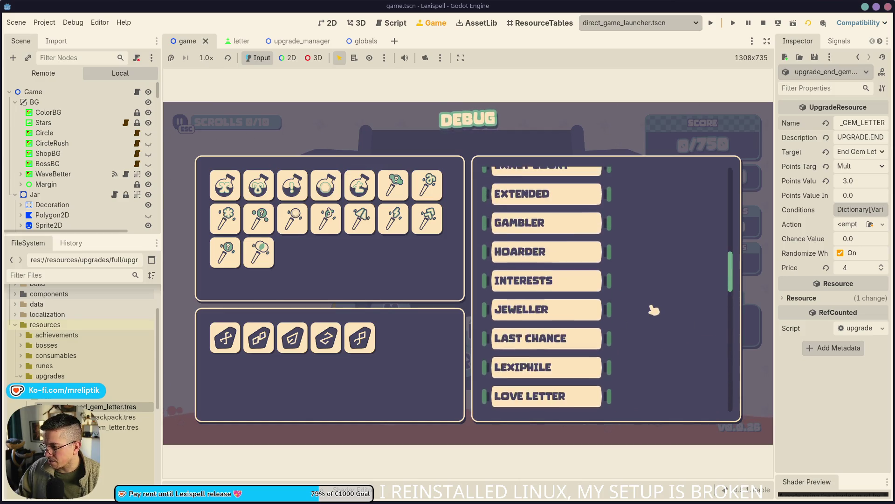
scroll(654, 294, "up", 5)
scroll(644, 303, "down", 2)
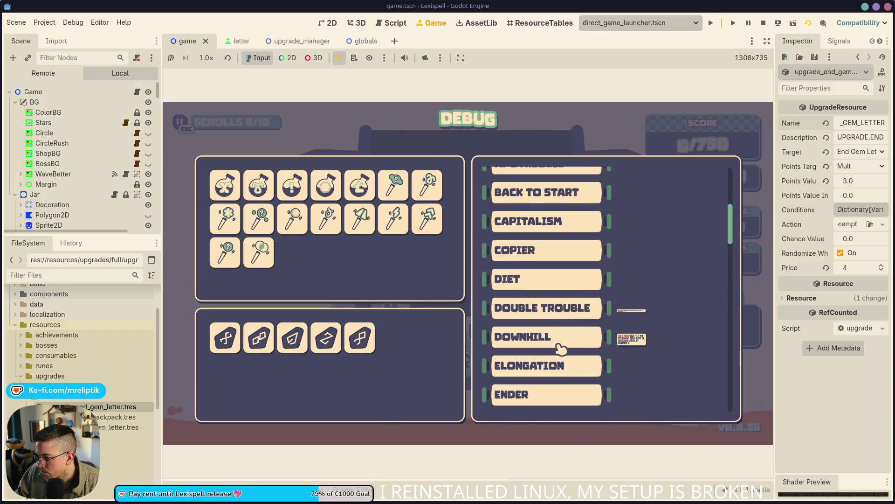
scroll(565, 355, "up", 8)
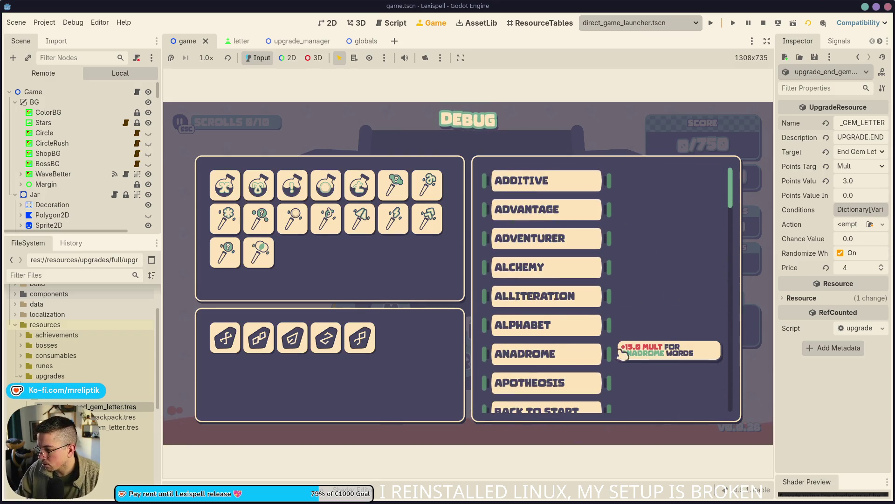
scroll(658, 355, "down", 3)
scroll(653, 326, "down", 4)
scroll(642, 297, "down", 1)
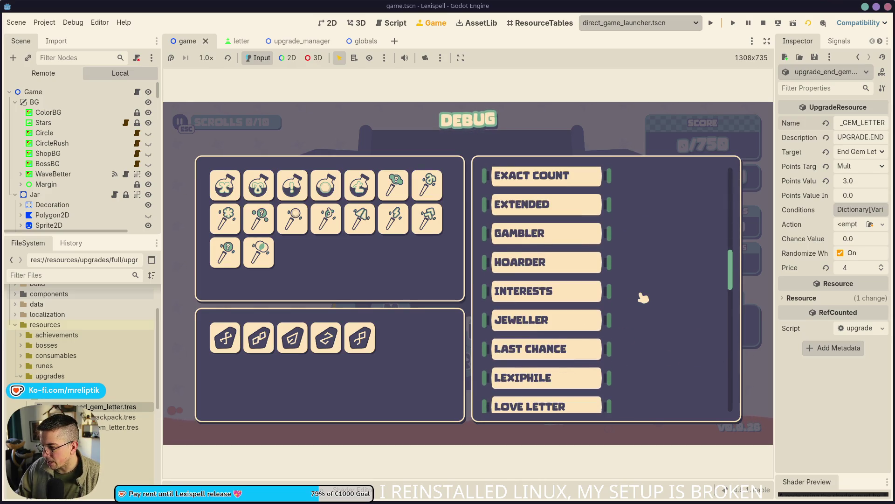
scroll(643, 298, "down", 1)
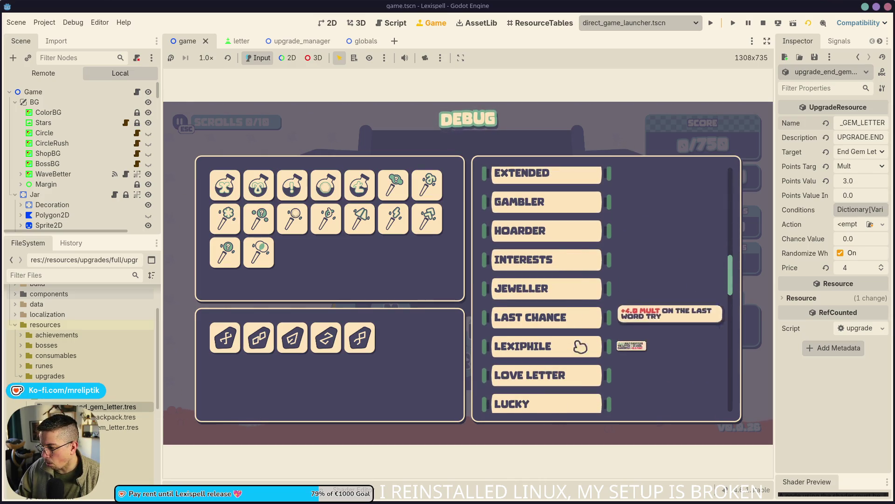
scroll(661, 344, "down", 3)
scroll(660, 341, "down", 2)
scroll(685, 317, "down", 6)
scroll(686, 318, "down", 9)
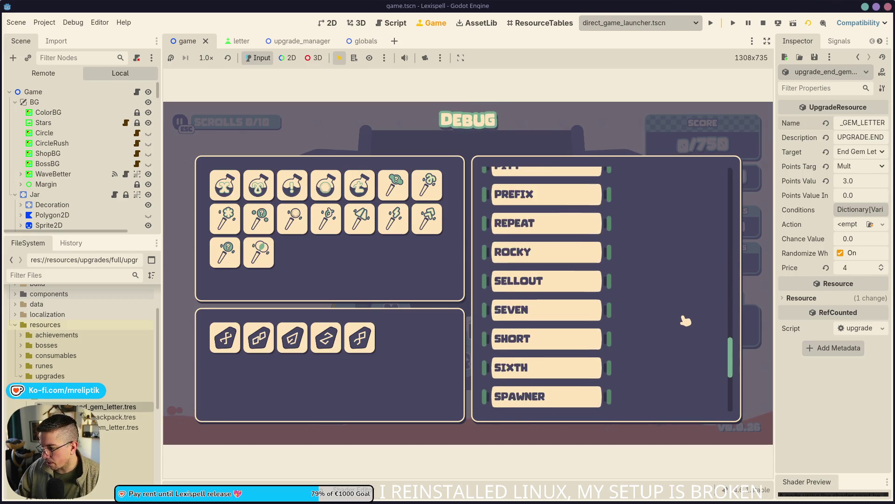
scroll(672, 322, "down", 2)
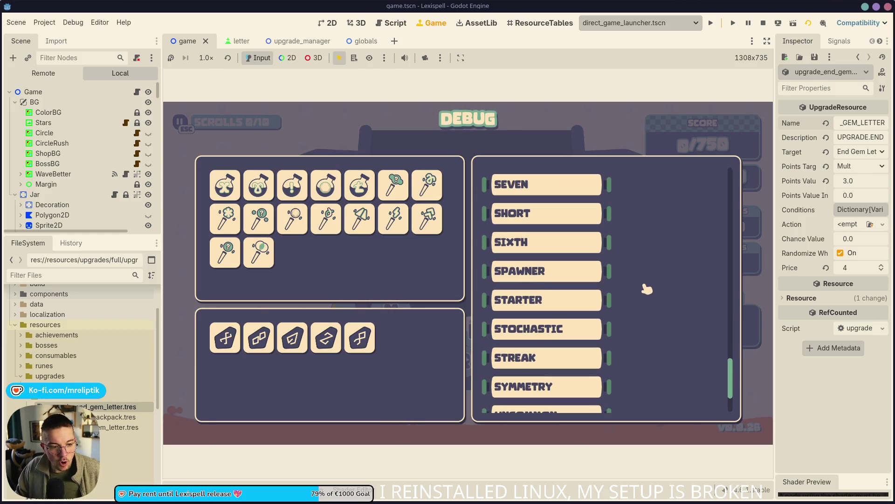
scroll(647, 291, "down", 3)
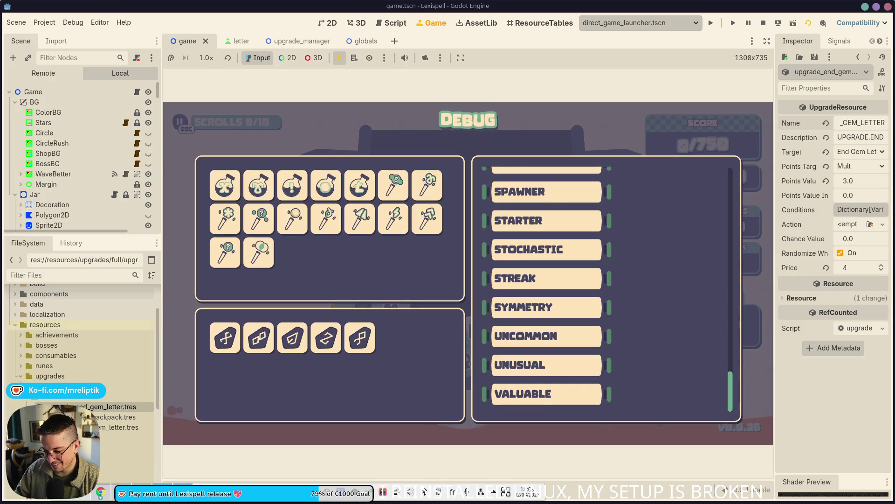
left_click(100, 492)
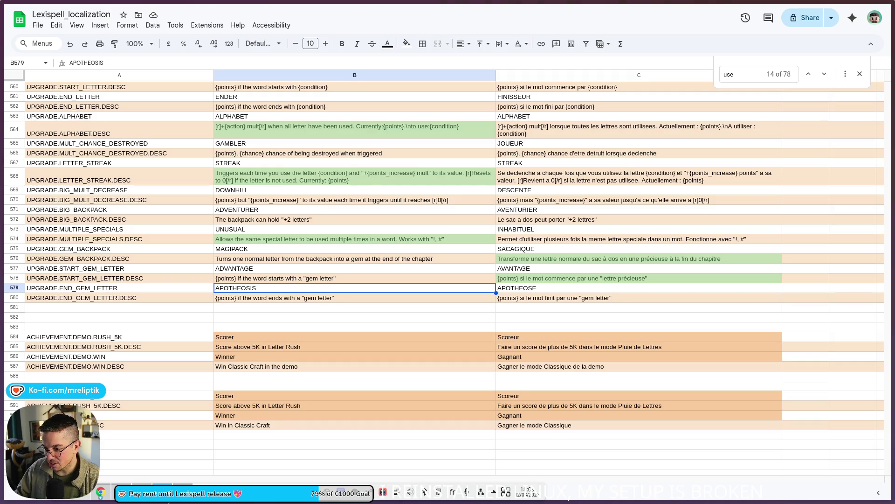
key("alt+Tab")
scroll(666, 348, "up", 10)
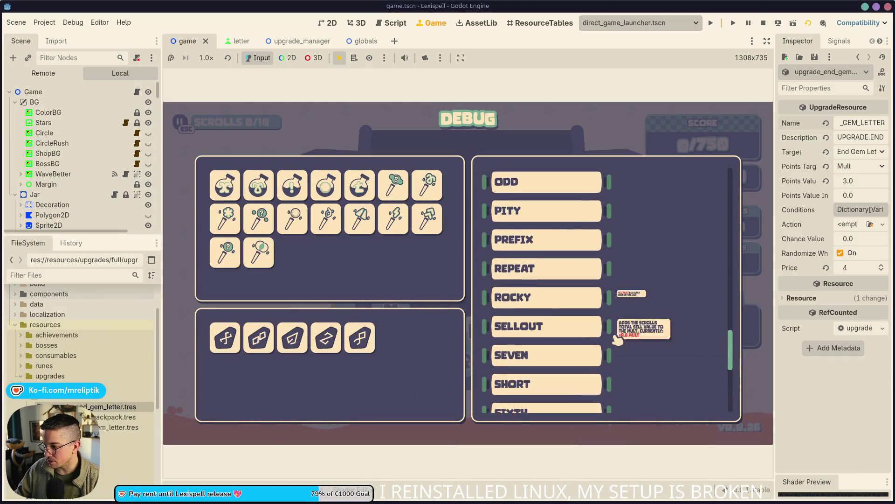
Take the ADVANTAGE and APOTHEOSIS upgrades from the debug picker and close it.
scroll(666, 347, "up", 5)
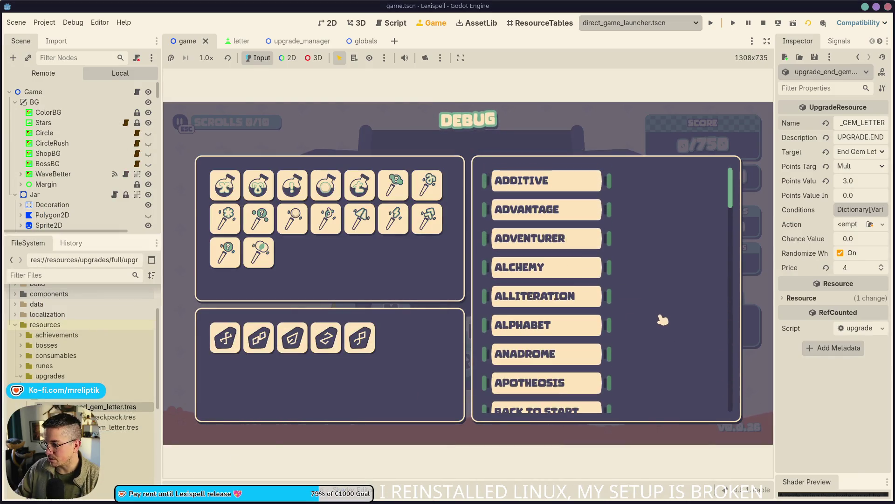
left_click(528, 213)
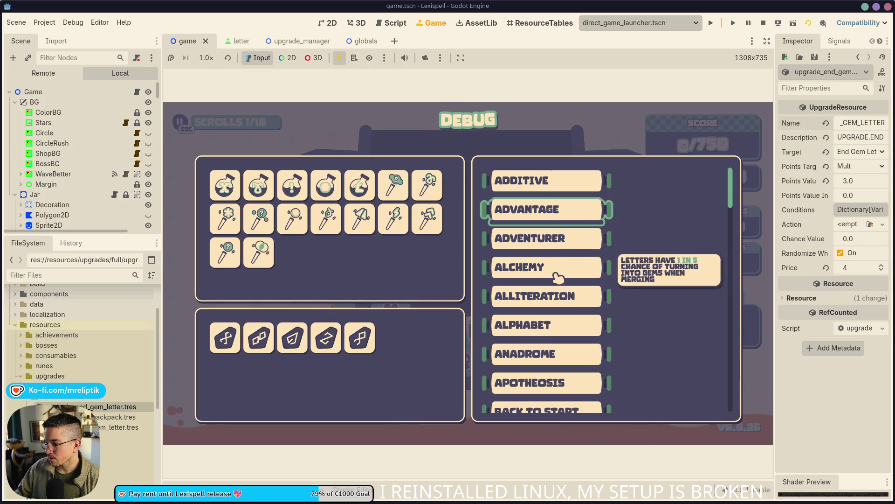
left_click(540, 391)
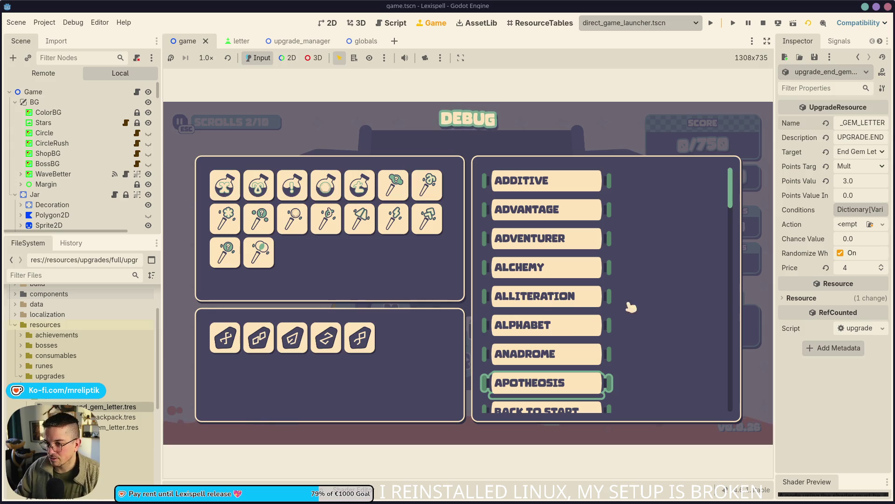
key("Escape")
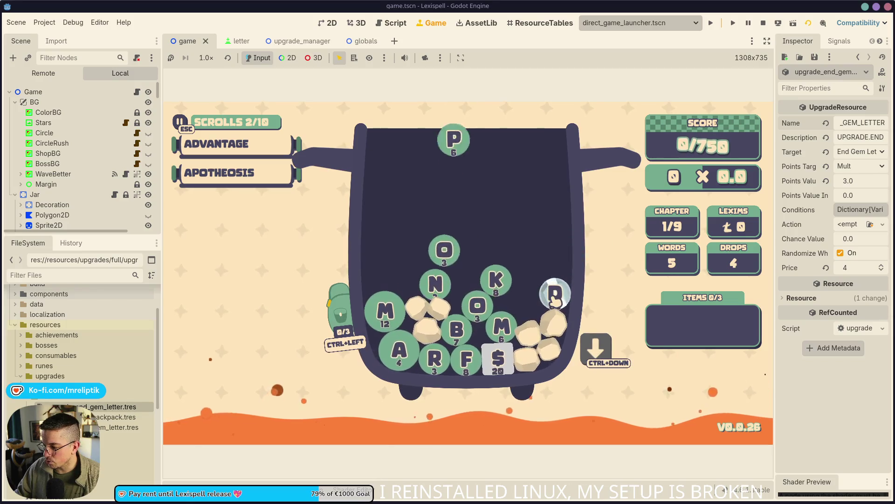
Build and submit the word DORM$ from the D, O, R, M and $ letters.
left_click(559, 325)
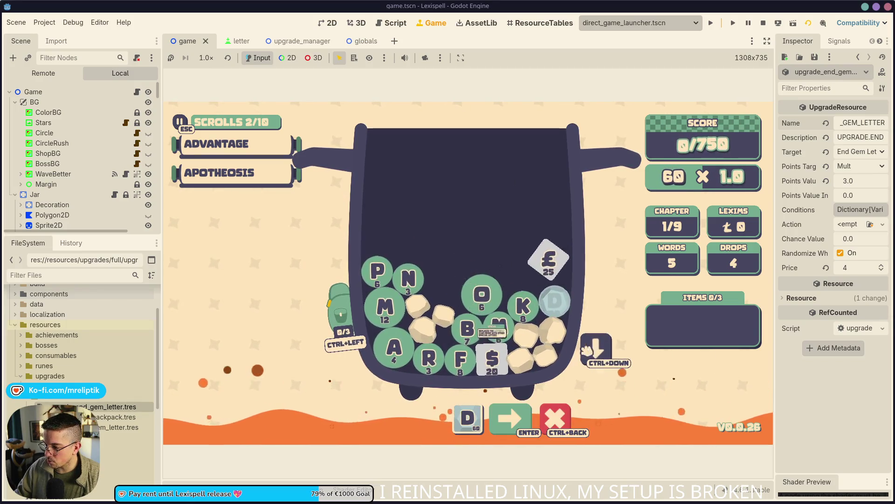
left_click(483, 284)
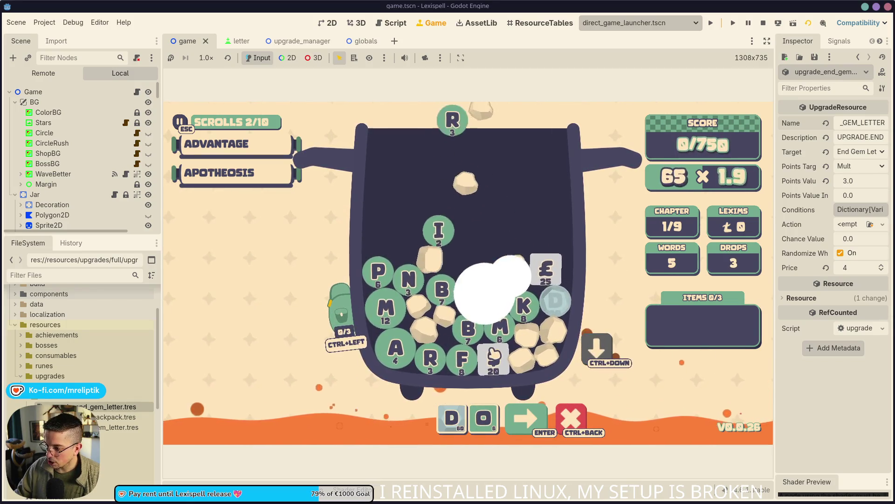
left_click(436, 359)
left_click(499, 327)
left_click(488, 359)
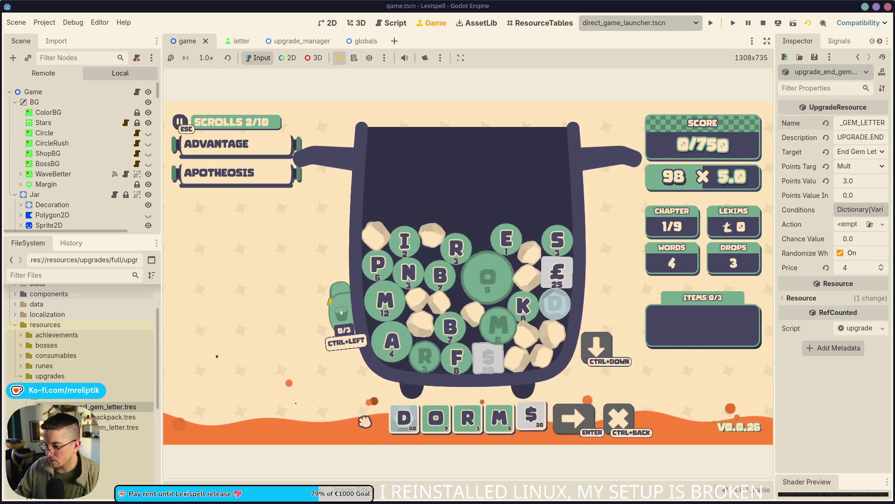
key("Return")
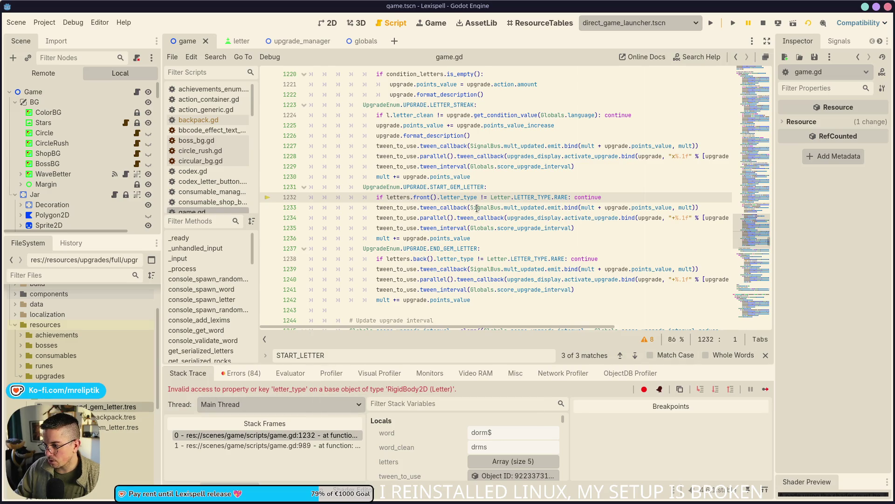
double_click(453, 198)
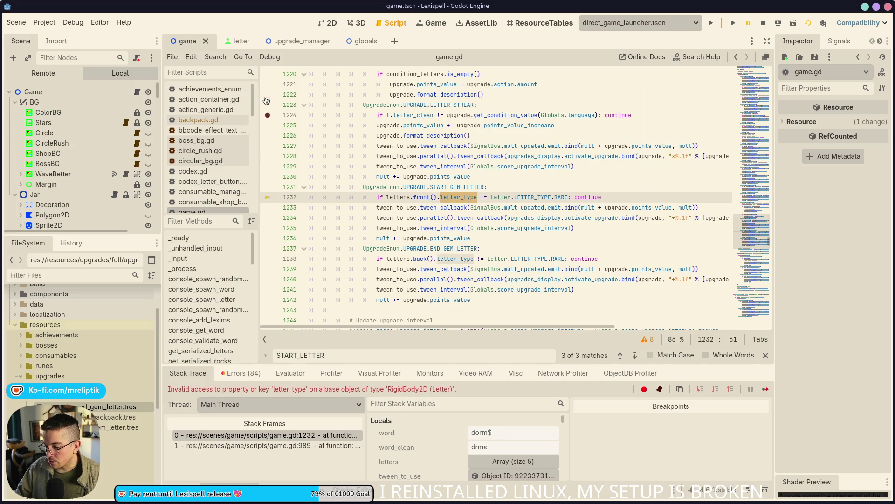
left_click(225, 42)
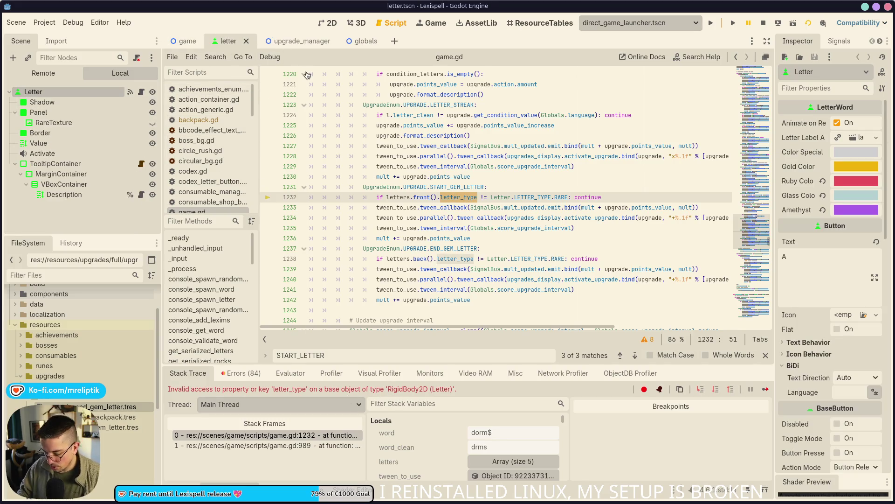
key("ctrl+shift+o")
type("lett")
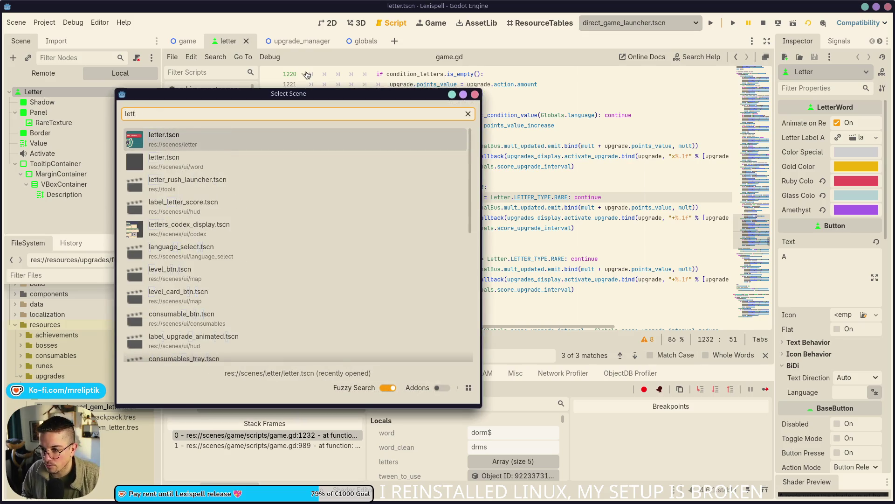
key("Return")
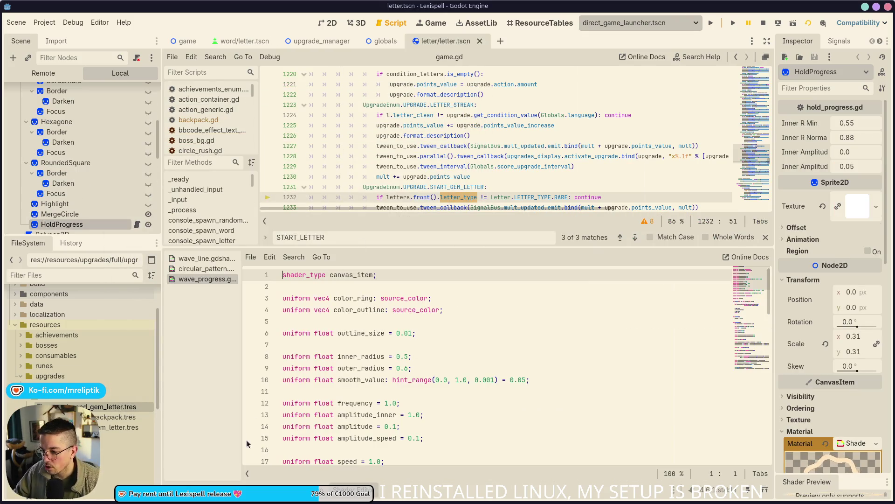
scroll(363, 255, "up", 20)
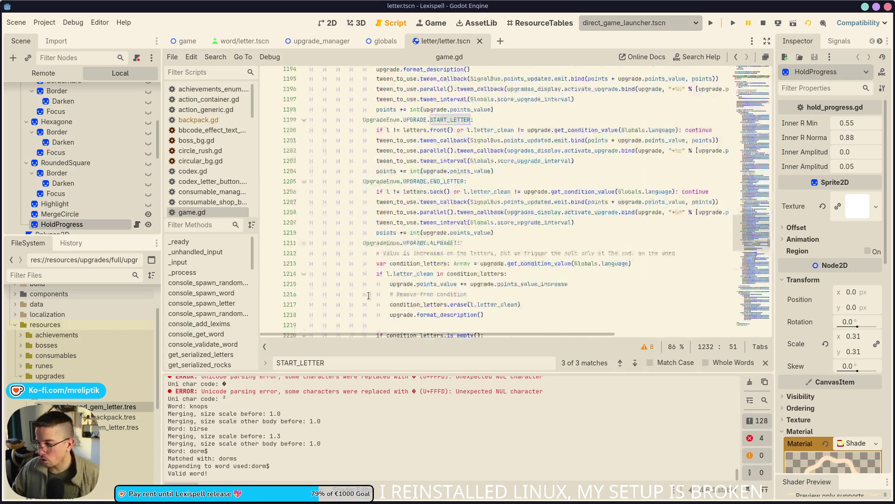
left_click(100, 169)
scroll(98, 171, "up", 5)
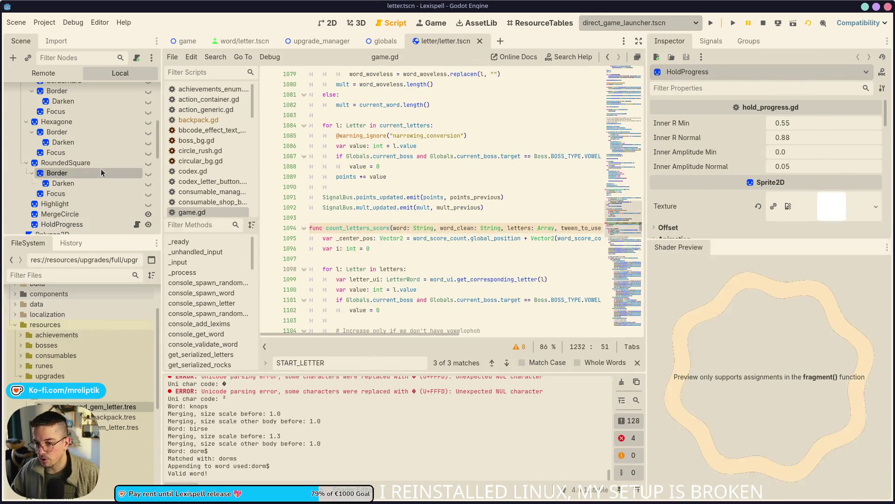
left_click(71, 90)
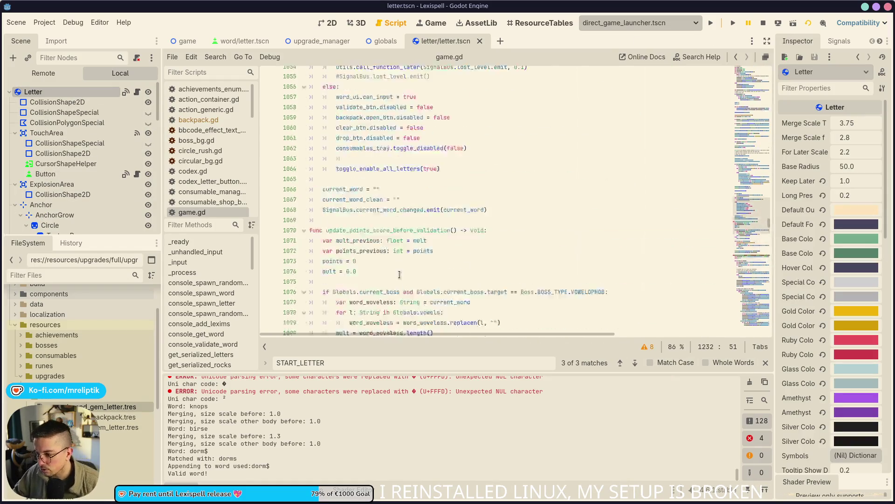
left_click(220, 240)
scroll(387, 248, "up", 12)
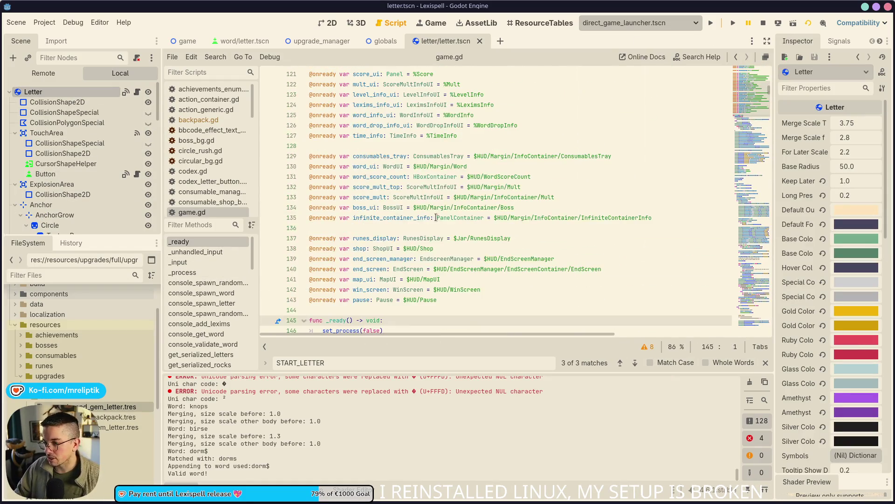
scroll(459, 231, "up", 12)
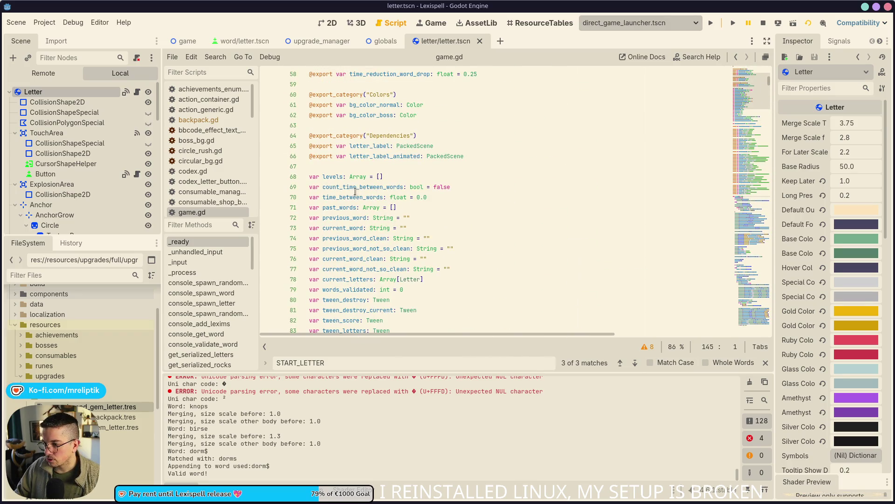
scroll(347, 250, "down", 4)
scroll(396, 256, "up", 20)
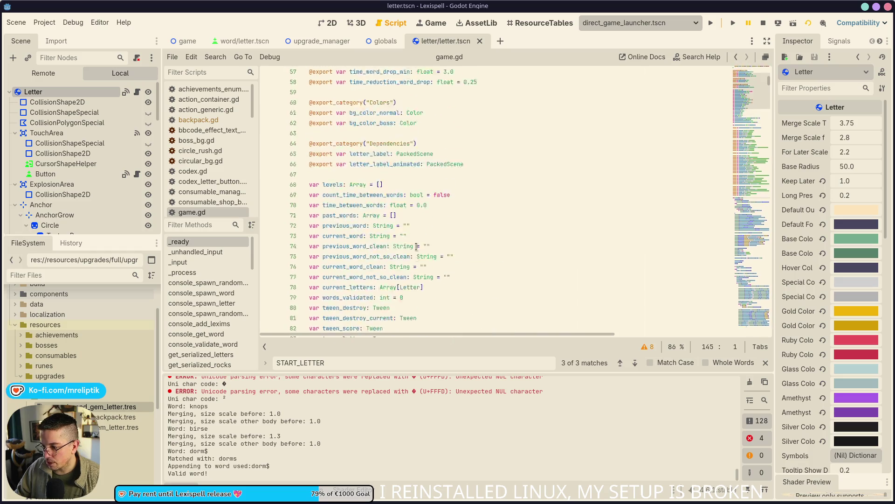
scroll(410, 285, "down", 20)
scroll(405, 267, "down", 1)
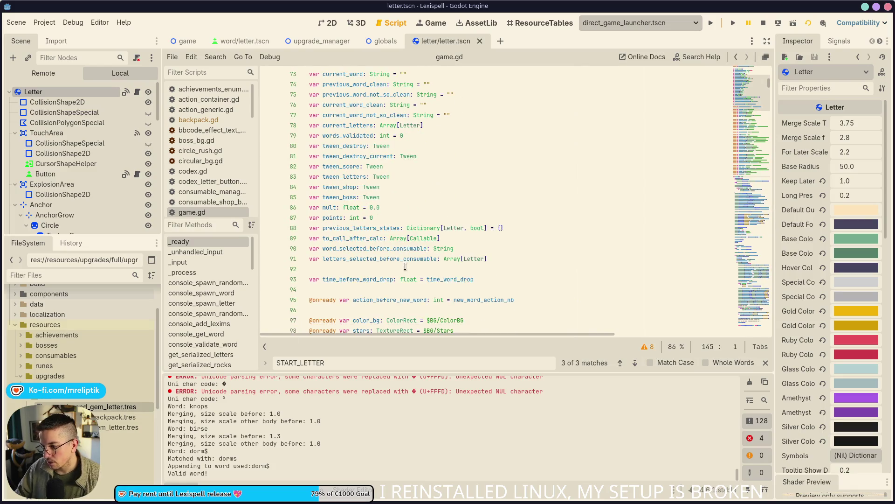
scroll(386, 207, "up", 3)
scroll(381, 167, "down", 7)
scroll(419, 204, "up", 3)
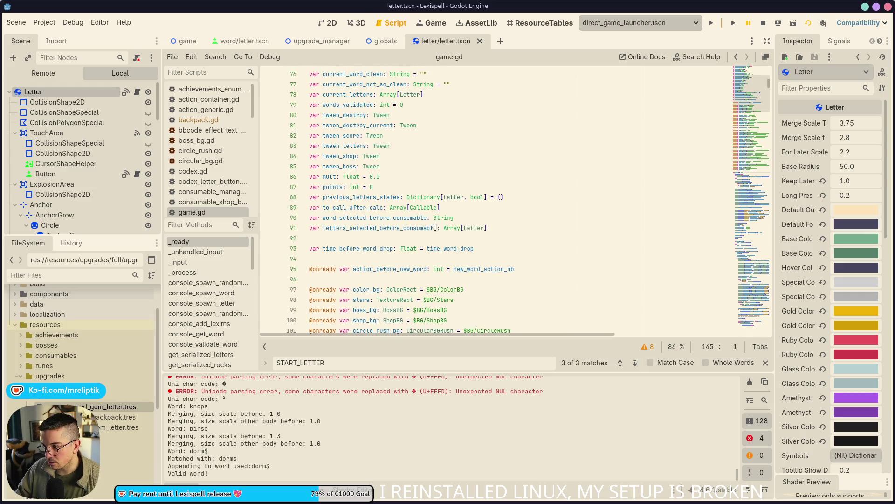
scroll(441, 217, "up", 3)
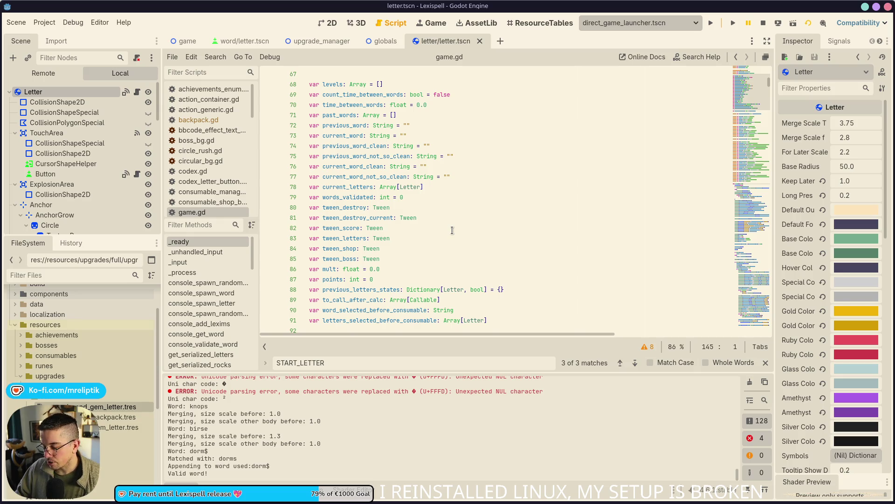
scroll(452, 230, "up", 18)
scroll(475, 224, "up", 4)
scroll(441, 232, "down", 15)
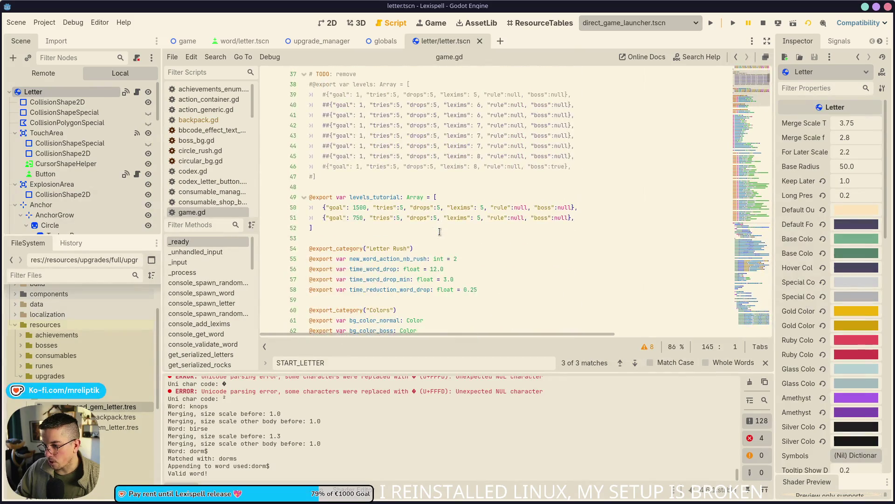
scroll(439, 227, "up", 15)
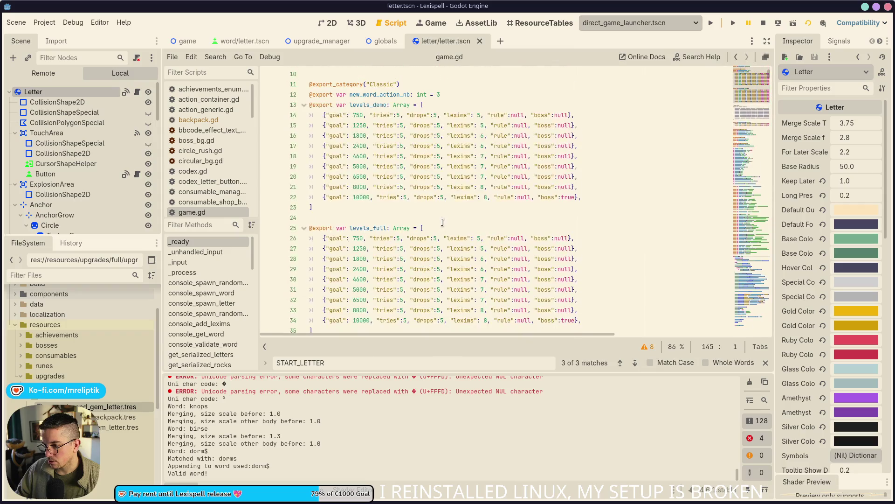
scroll(468, 218, "down", 20)
left_click(468, 207)
key("Up")
key("Up")
key("Up")
scroll(468, 207, "down", 5)
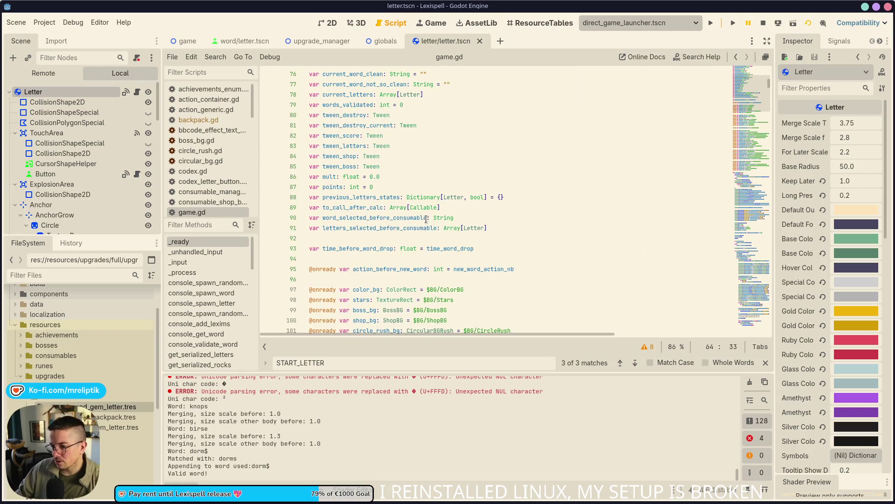
scroll(384, 165, "down", 3)
scroll(423, 189, "up", 7)
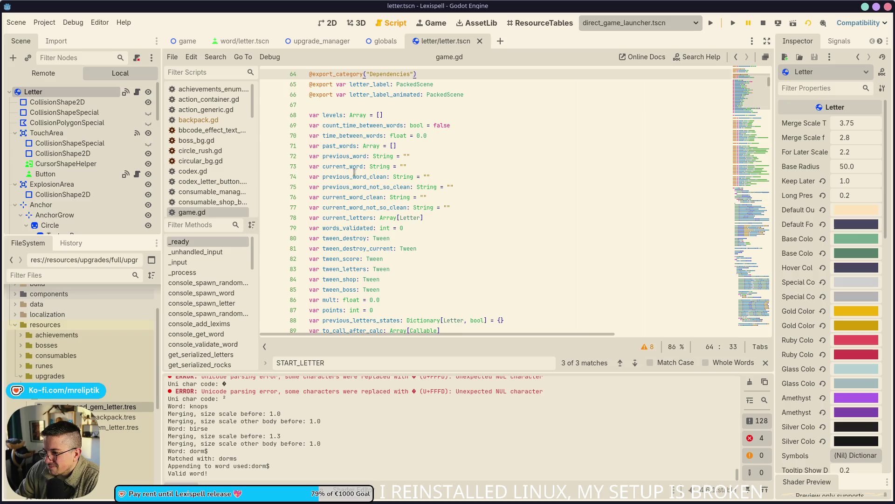
mouse_move(354, 236)
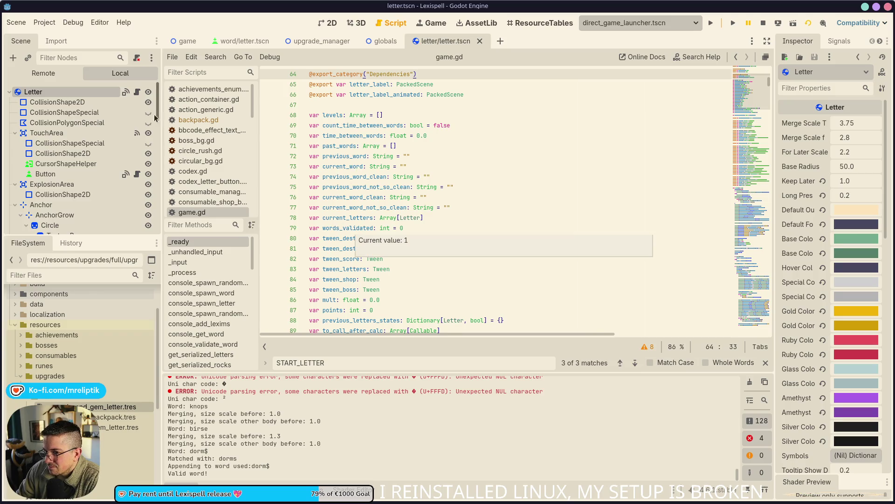
left_click(134, 92)
Scroll up letter.gd to its letter type declaration, then launch the game with F5.
scroll(389, 212, "up", 16)
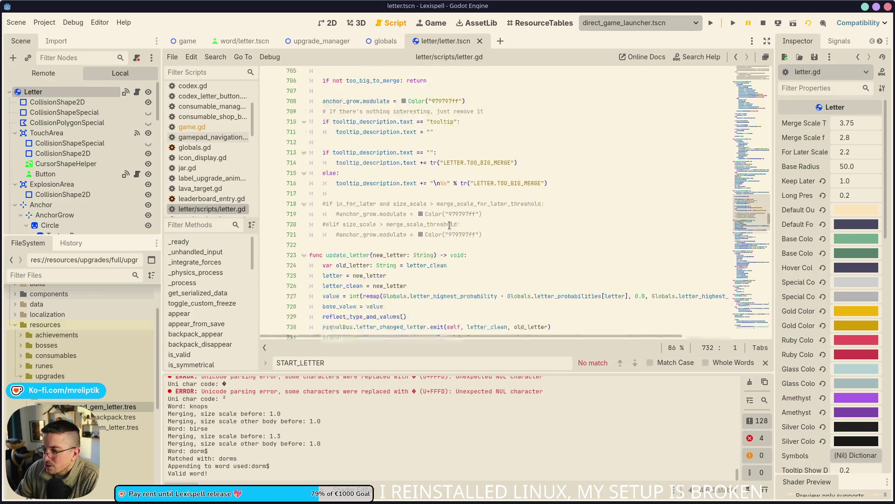
scroll(710, 96, "up", 20)
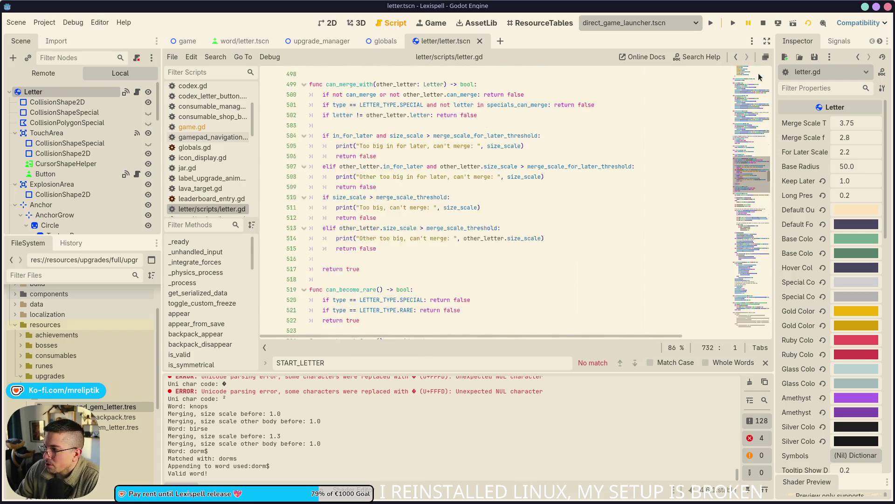
scroll(457, 176, "up", 20)
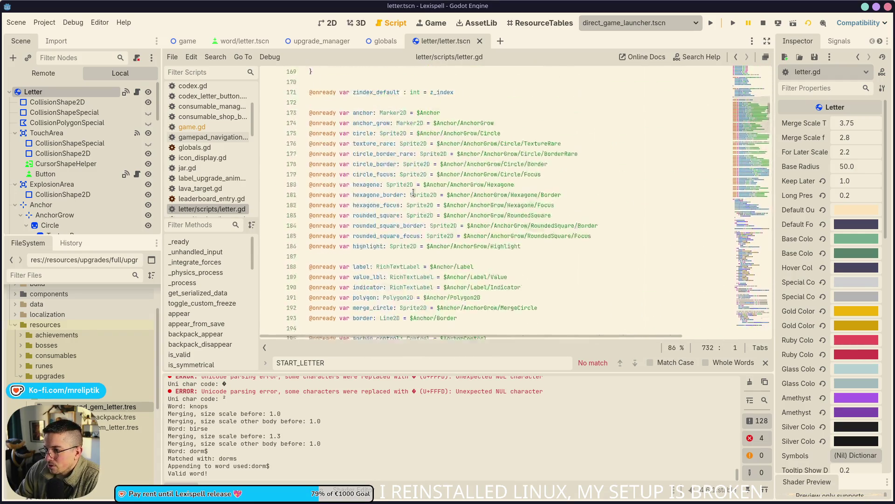
scroll(365, 195, "up", 11)
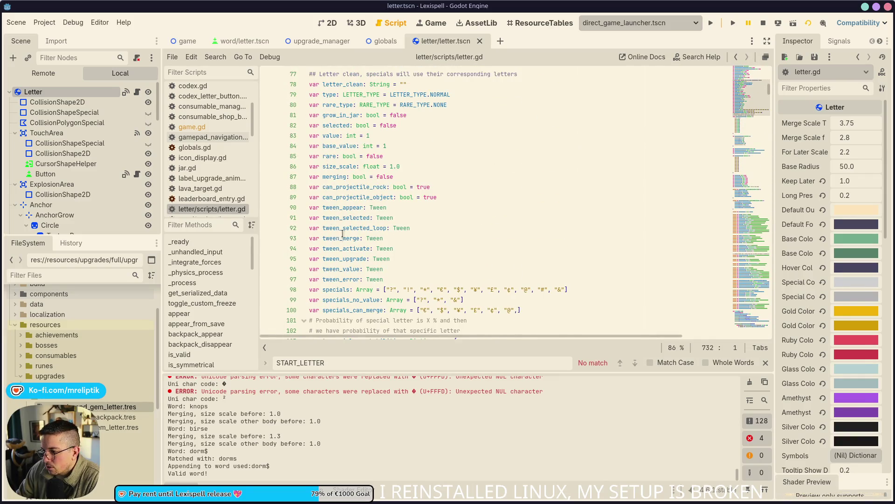
scroll(340, 233, "up", 5)
left_click(323, 249)
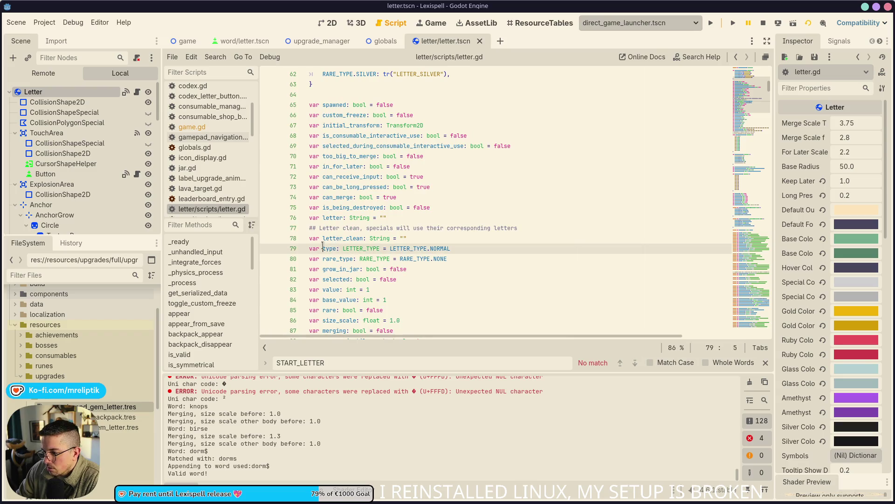
key("F5")
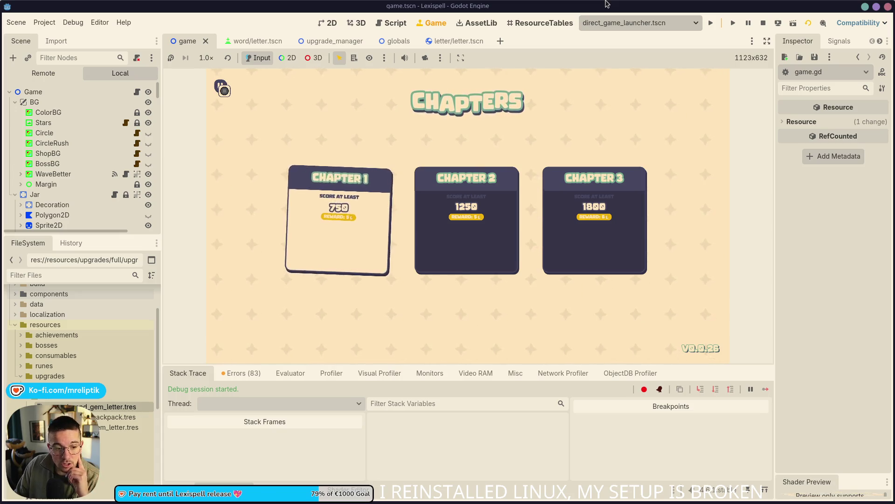
Start Chapter 1, open the development console, then bring up the F1 debug upgrade picker.
key("Return")
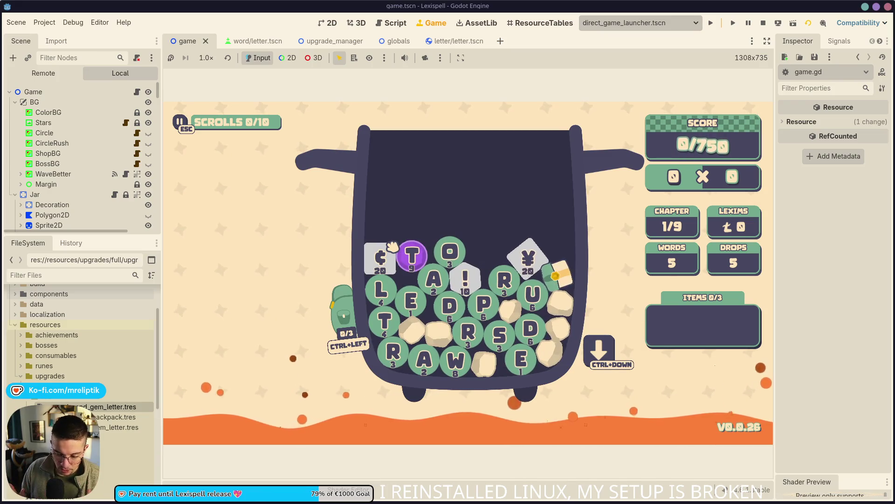
key("grave")
key("grave")
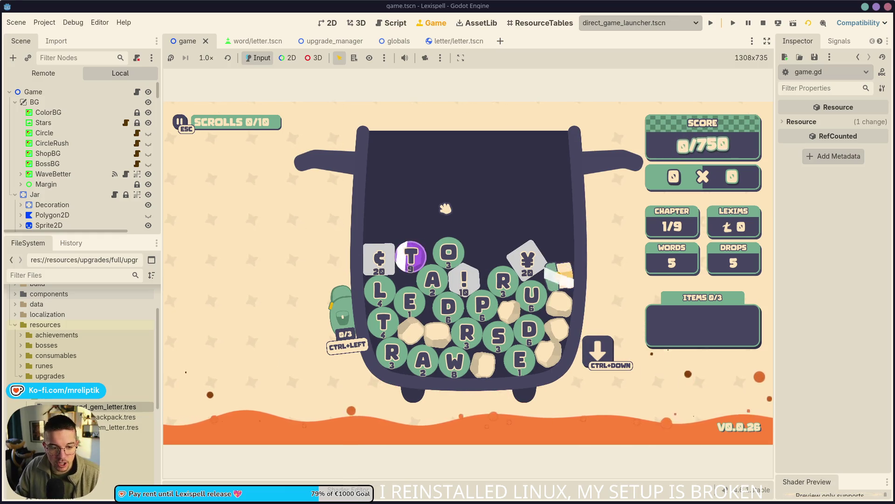
key("F1")
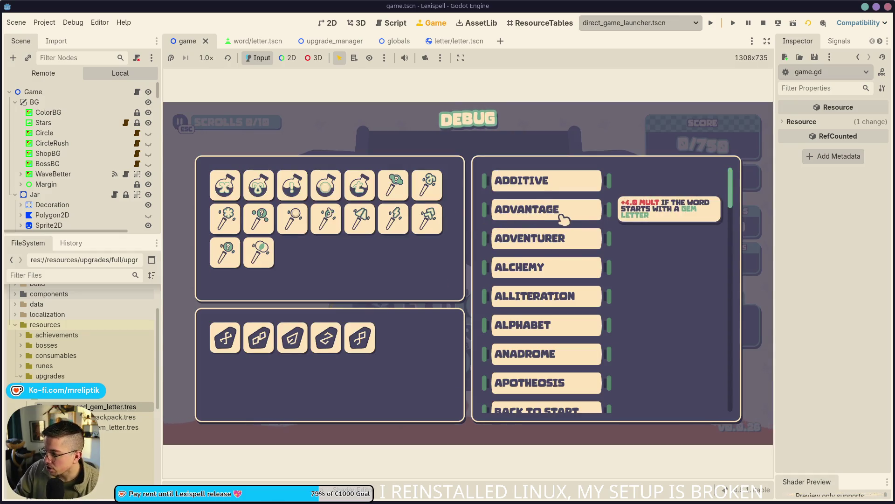
Add the ADVANTAGE scroll from the debug list so the run holds ADVANTAGE and APOTHEOSIS at 2/10.
mouse_move(581, 237)
mouse_move(592, 219)
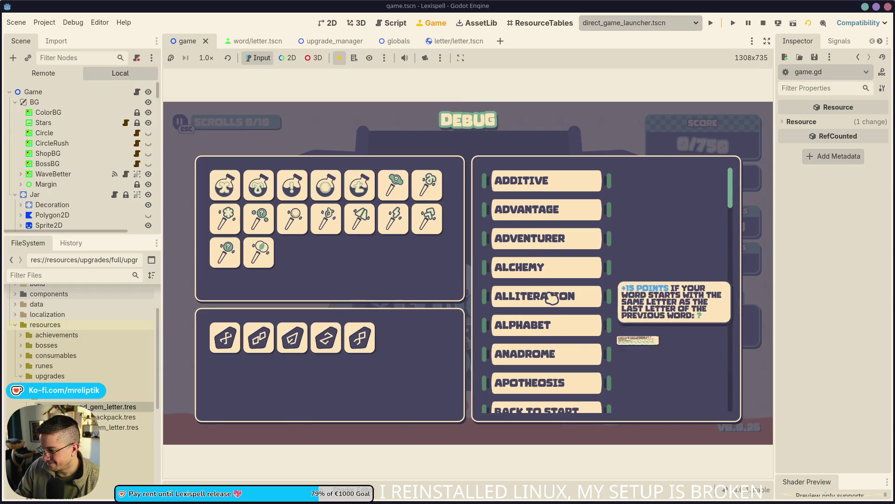
mouse_move(538, 271)
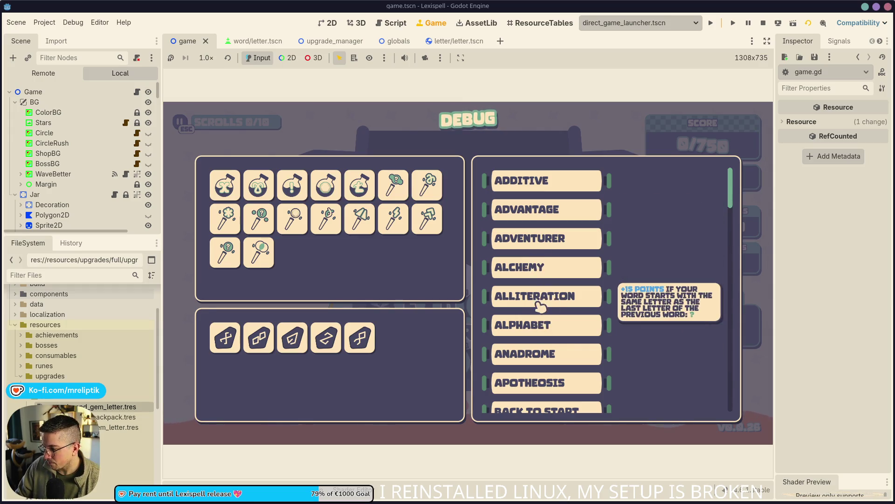
mouse_move(547, 388)
left_click(552, 211)
mouse_move(250, 174)
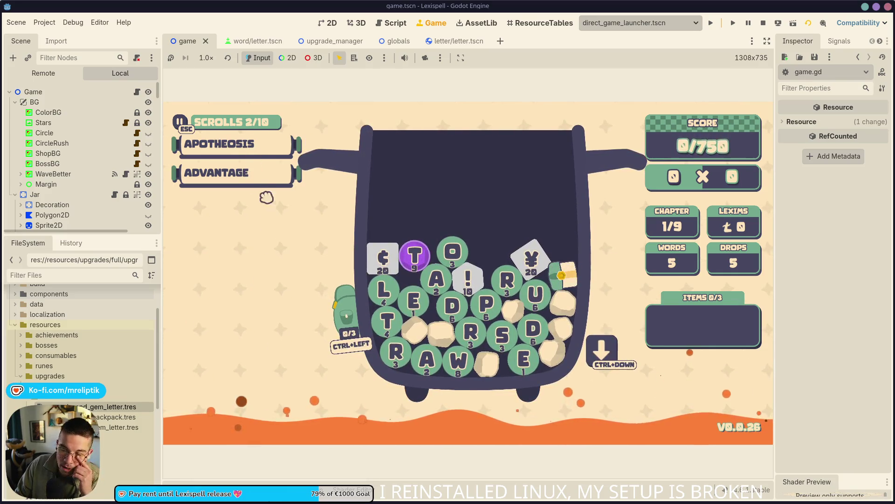
mouse_move(244, 150)
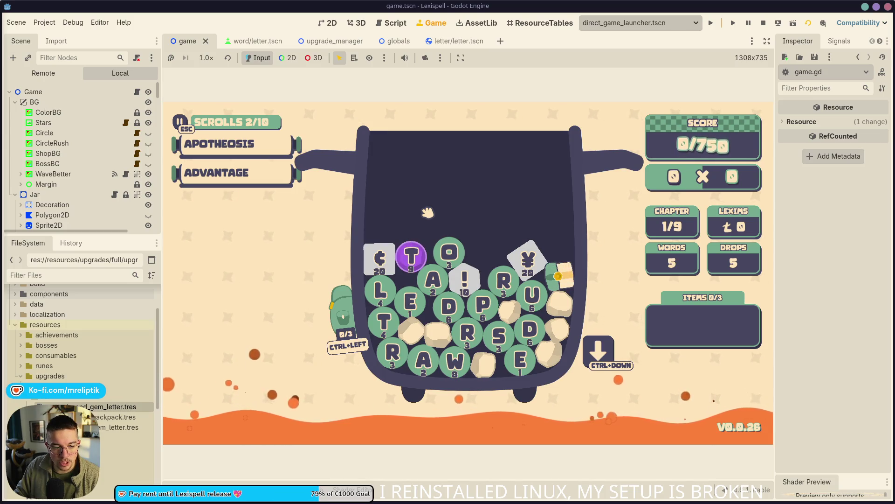
mouse_move(412, 266)
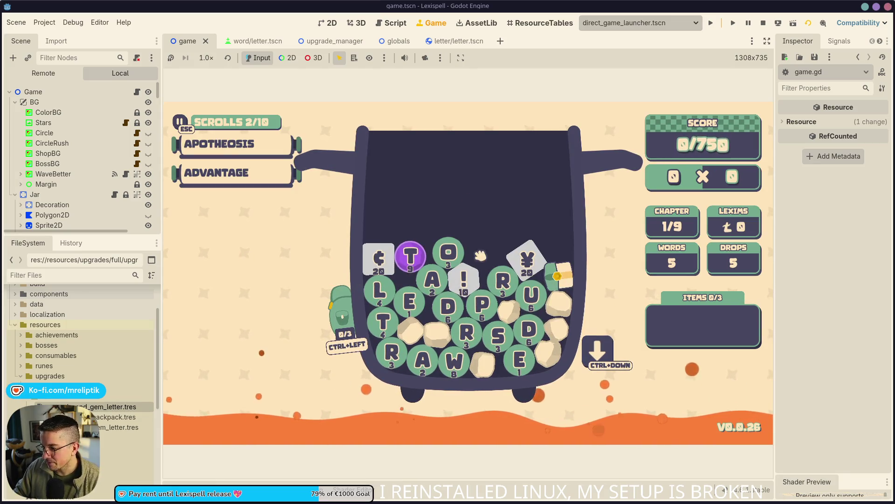
type("tale")
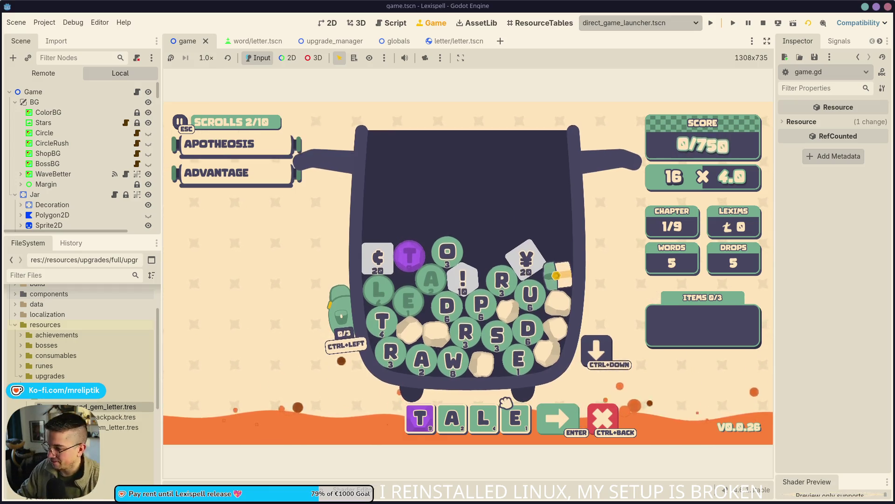
Submit TALE for ADVANTAGE's +4.0 mult, reaching 320/750, then inspect the scrolls.
key("Return")
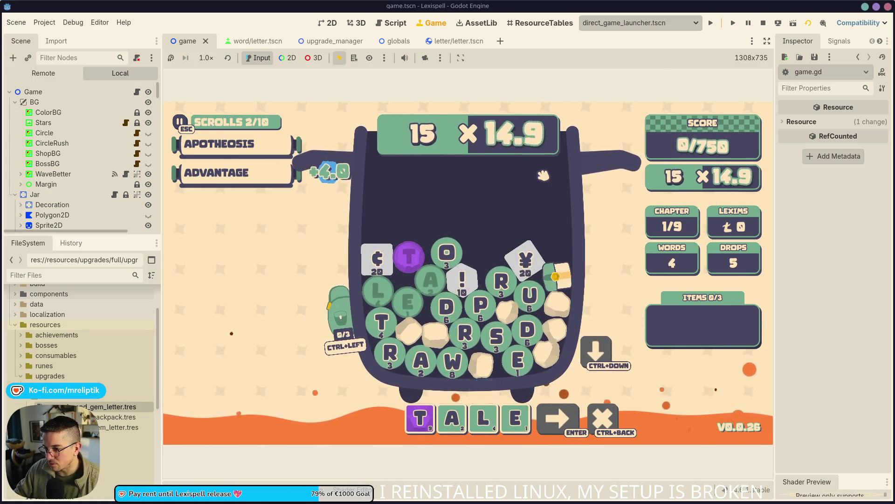
mouse_move(261, 185)
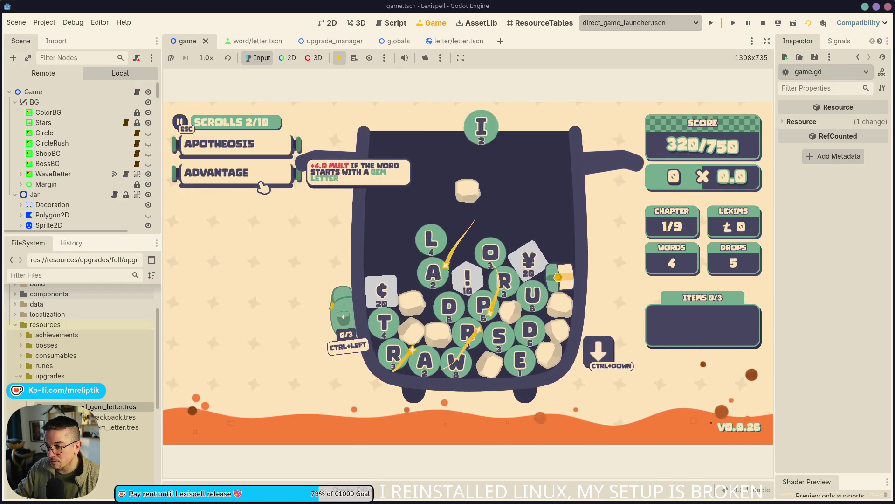
mouse_move(264, 151)
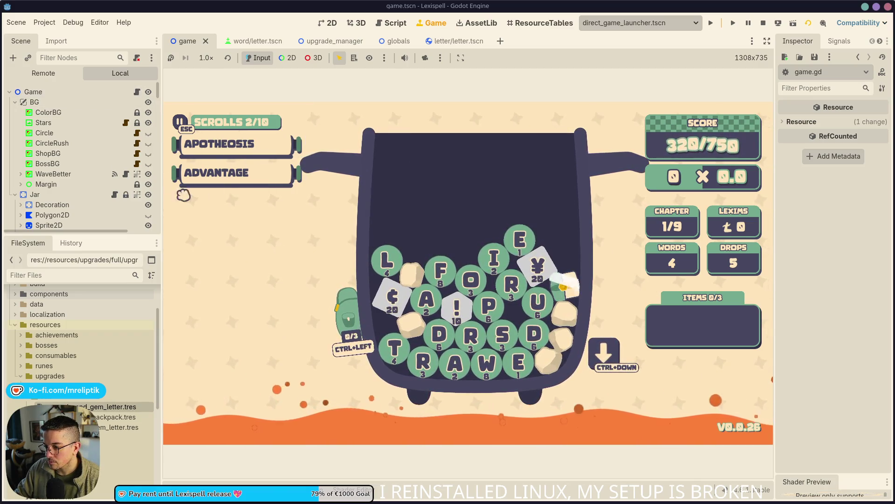
Return to game.gd and locate the END_GEM_LETTER gem check on line 1238.
mouse_move(219, 174)
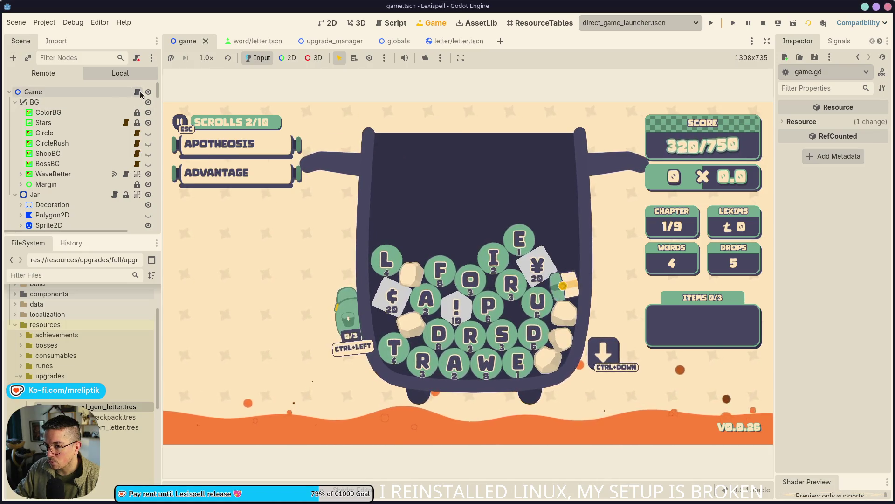
left_click(137, 91)
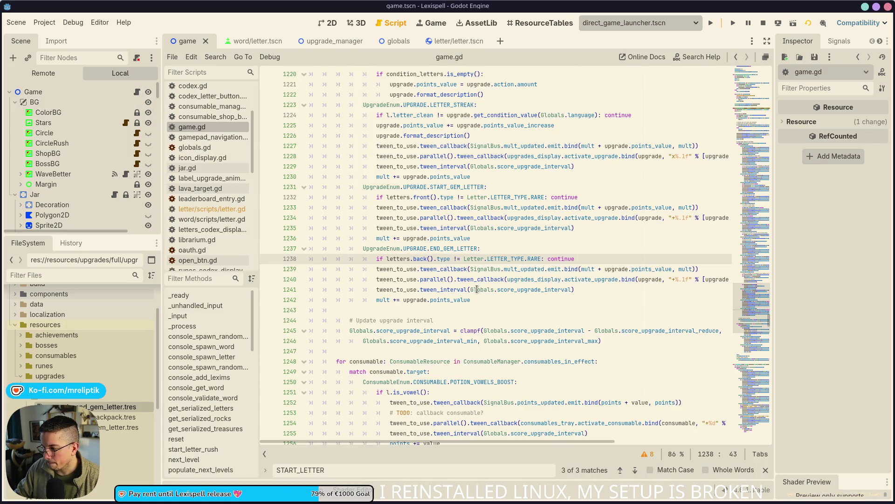
mouse_move(469, 291)
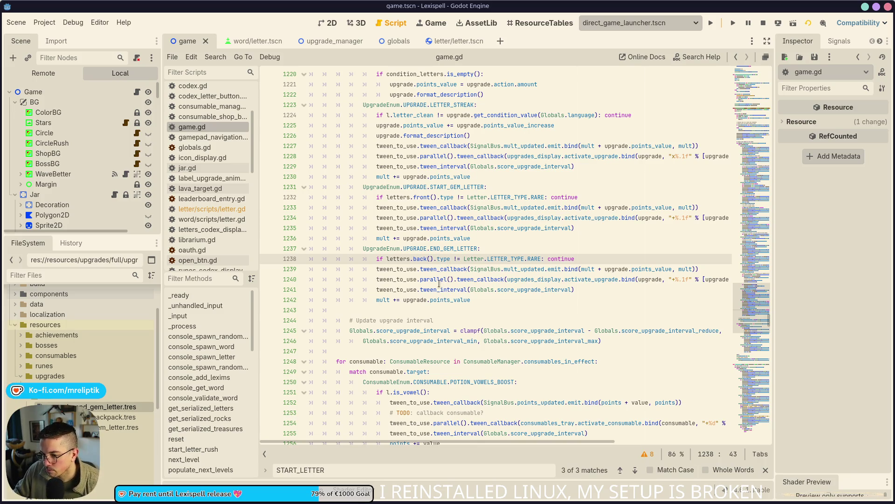
scroll(452, 274, "up", 20)
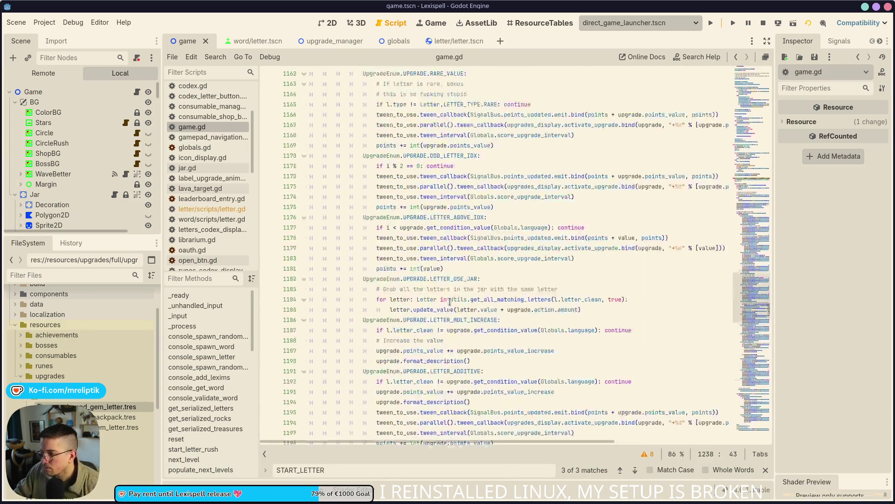
scroll(462, 295, "up", 15)
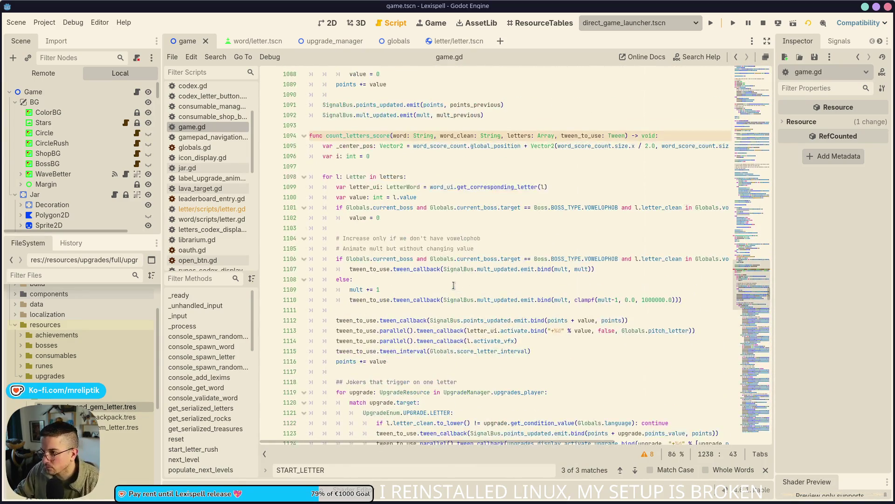
scroll(435, 282, "down", 20)
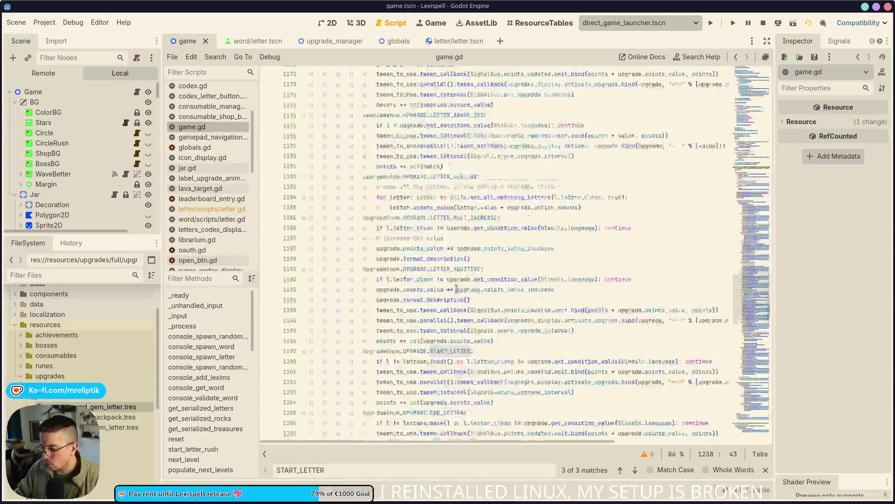
scroll(456, 289, "down", 5)
left_click(415, 197)
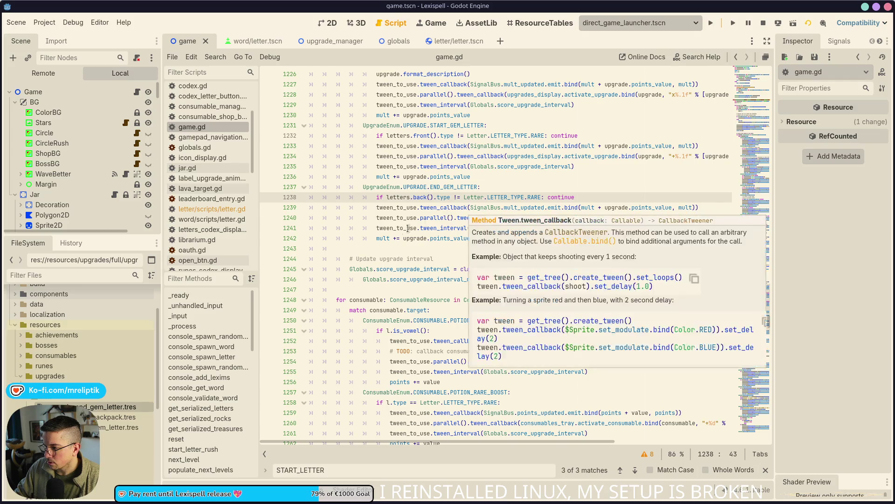
Select 'l != letters.back()' on line 1206, then place the caret in the END_GEM_LETTER check.
scroll(410, 247, "up", 3)
scroll(415, 247, "up", 2)
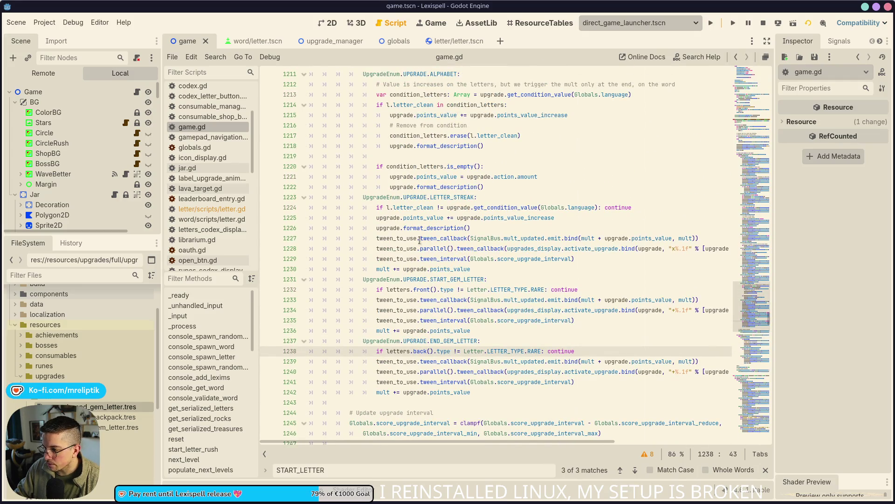
scroll(421, 238, "up", 3)
scroll(442, 189, "up", 1)
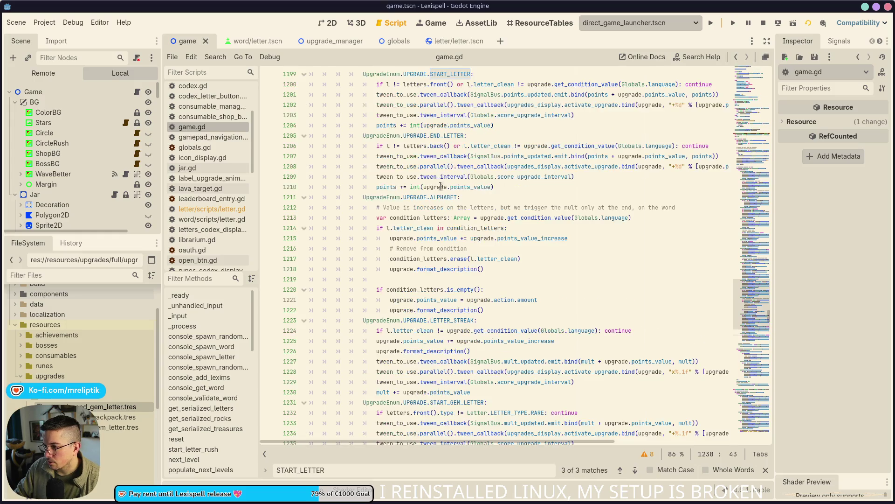
left_click_drag(451, 146, 383, 148)
key("ctrl+c")
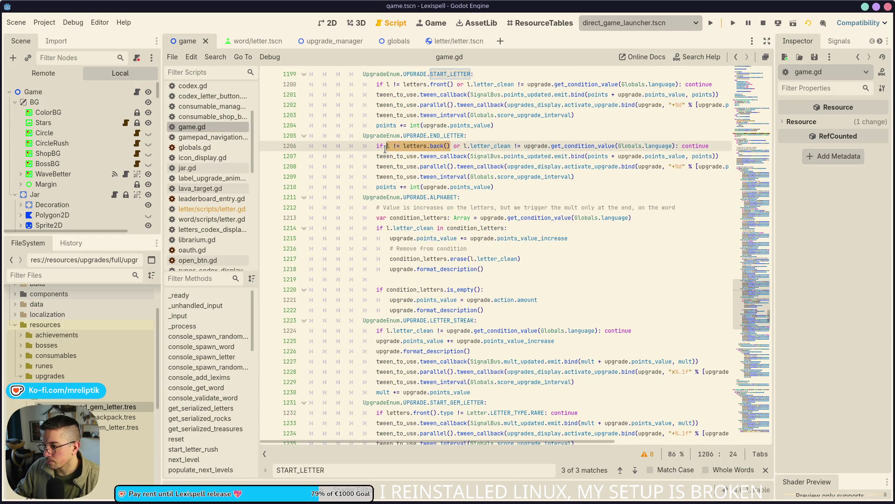
scroll(368, 310, "down", 14)
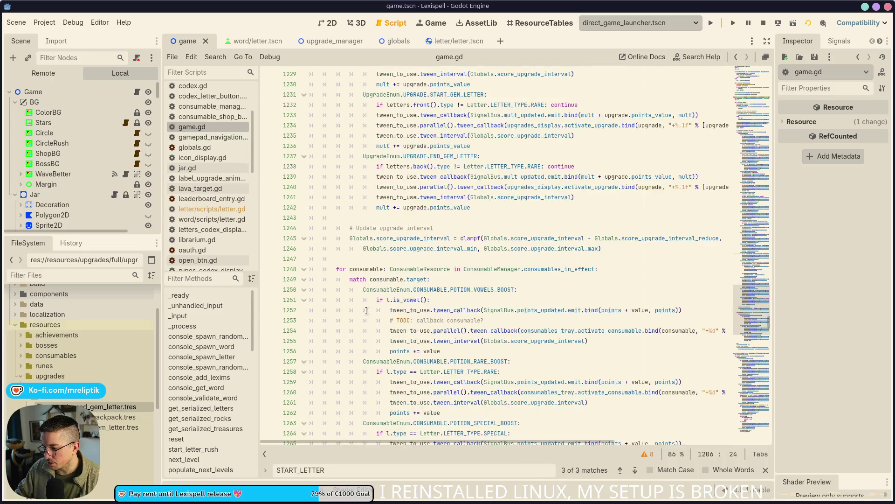
scroll(369, 310, "up", 7)
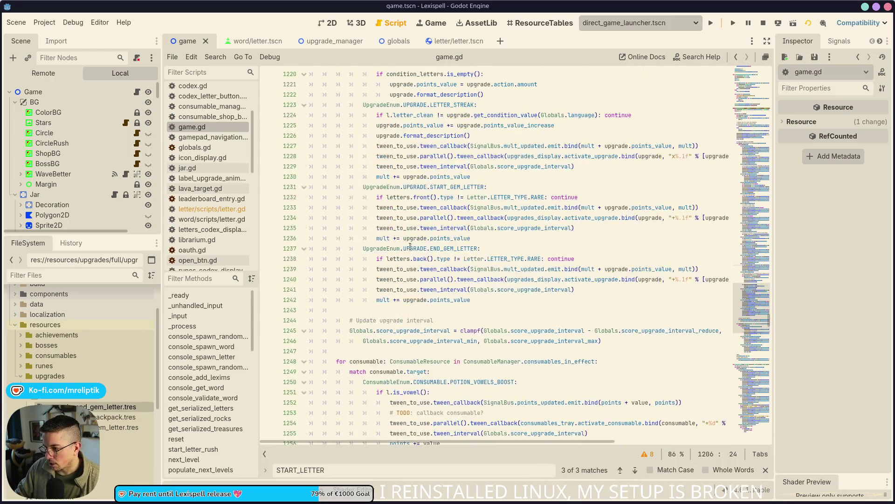
left_click(383, 259)
Rewrite line 1238 as 'l != letters.back() or l.…' and save game.gd.
key("ctrl+v")
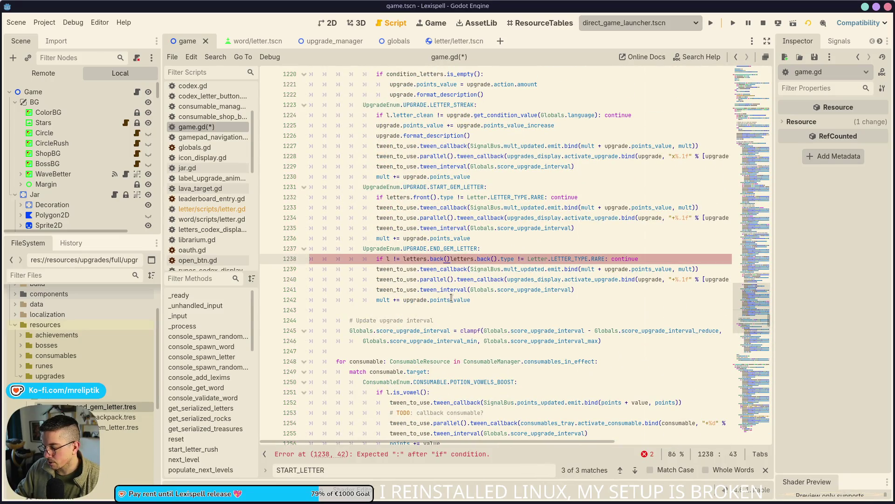
key("shift+ctrl+Right")
key("shift+ctrl+Right")
key("shift+ctrl+Right")
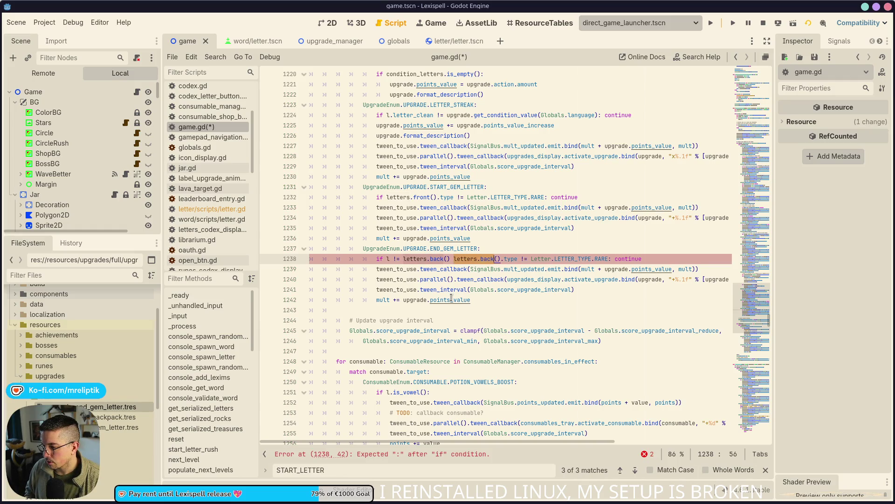
key("shift+ctrl+Left")
key("BackSpace")
key("BackSpace")
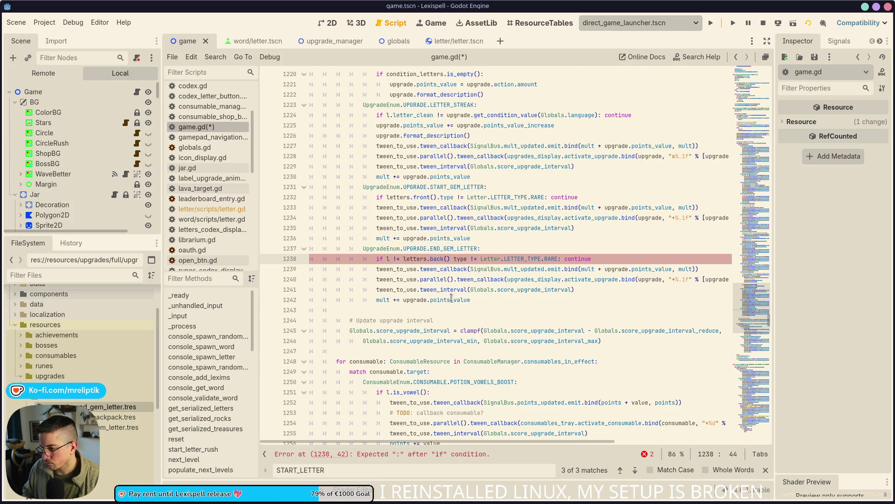
type("or l.")
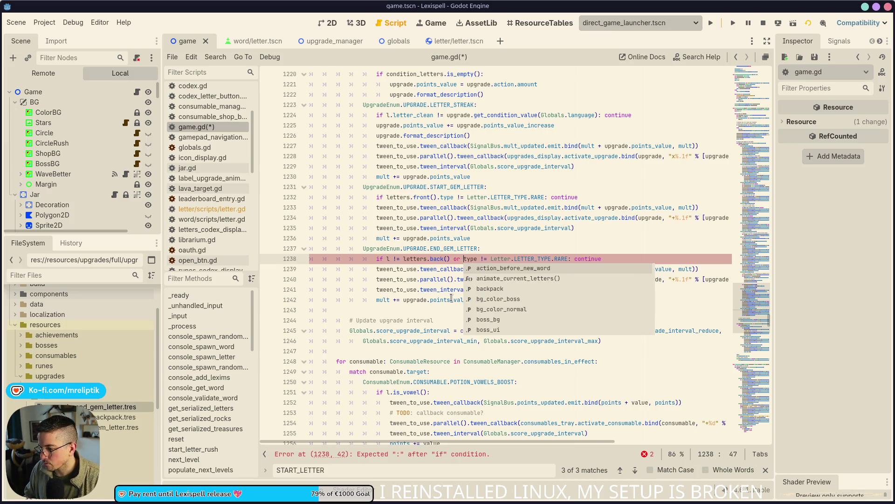
key("ctrl+s")
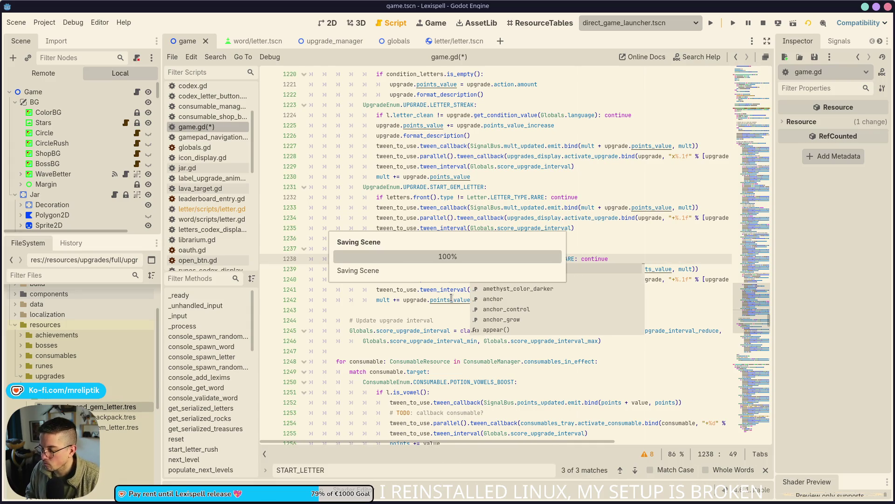
Copy the 'l != letters.back()' condition from line 1238 into the START_GEM_LETTER check on line 1232.
left_click(450, 260)
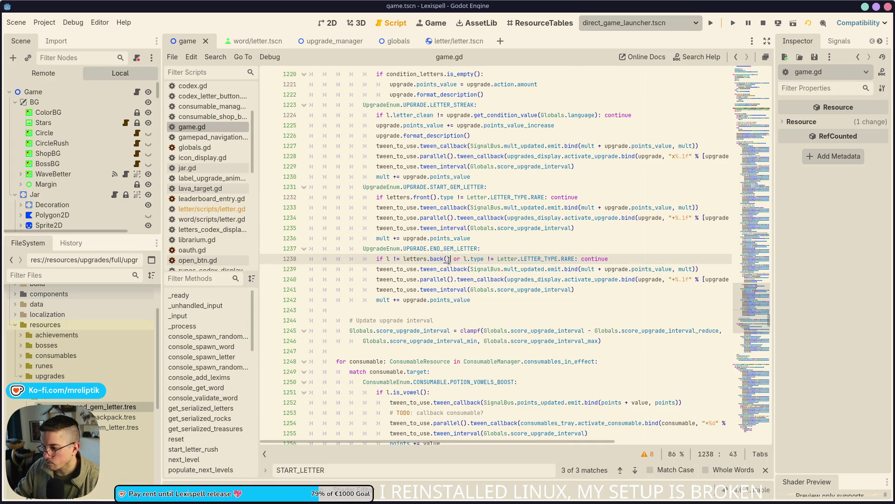
left_click_drag(451, 259, 387, 260)
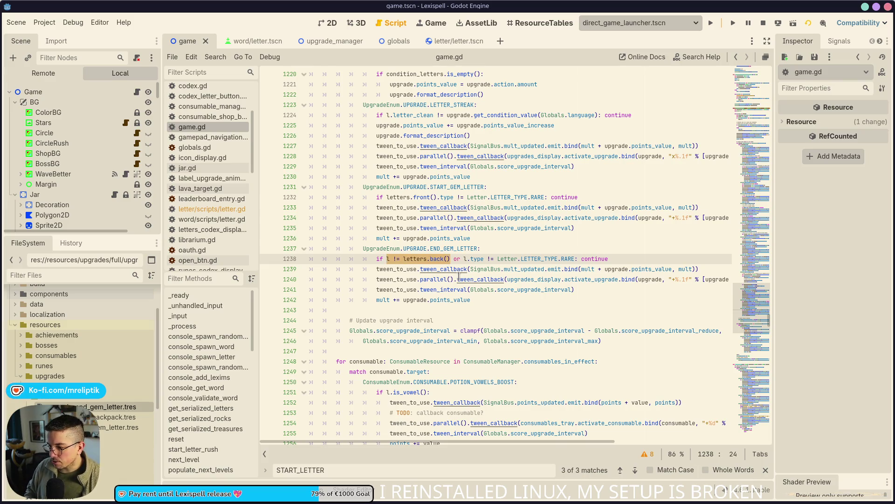
left_click(387, 198)
key("ctrl+v")
Change line 1232 to 'l != letters.front() or l.type' and save game.gd.
key("Left")
key("Left")
key("ctrl+shift+Left")
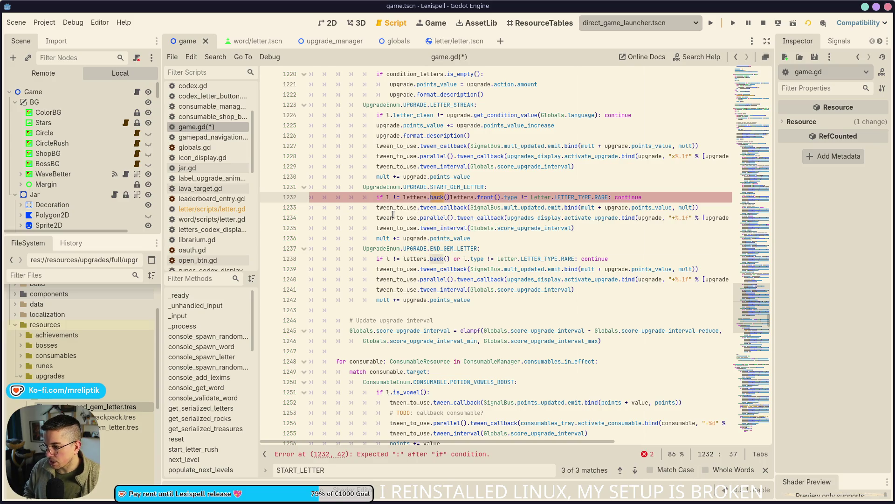
type("front")
key("Return")
key("ctrl+shift+Right")
key("ctrl+shift+Right")
key("ctrl+shift+Right")
key("BackSpace")
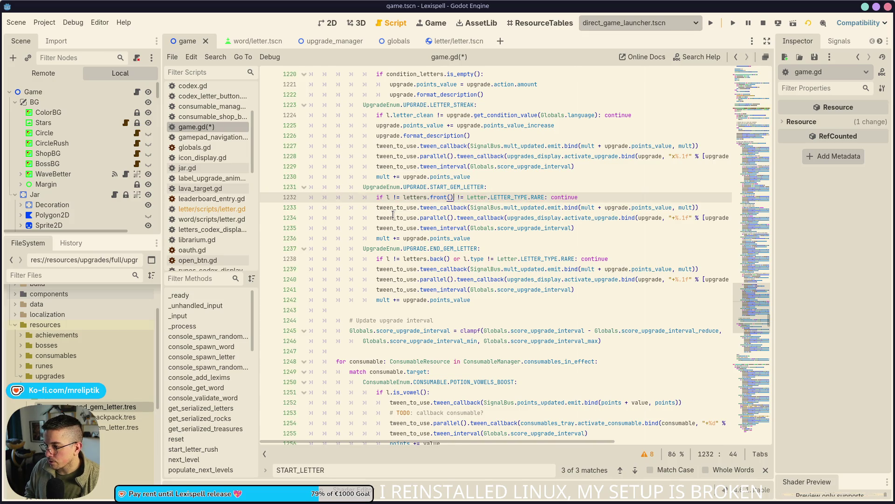
type("or l.type")
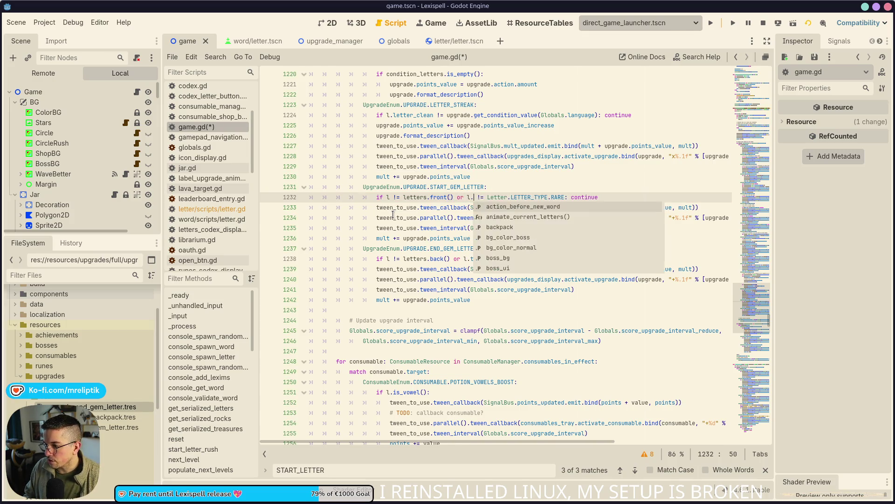
key("ctrl+s")
left_click(513, 104)
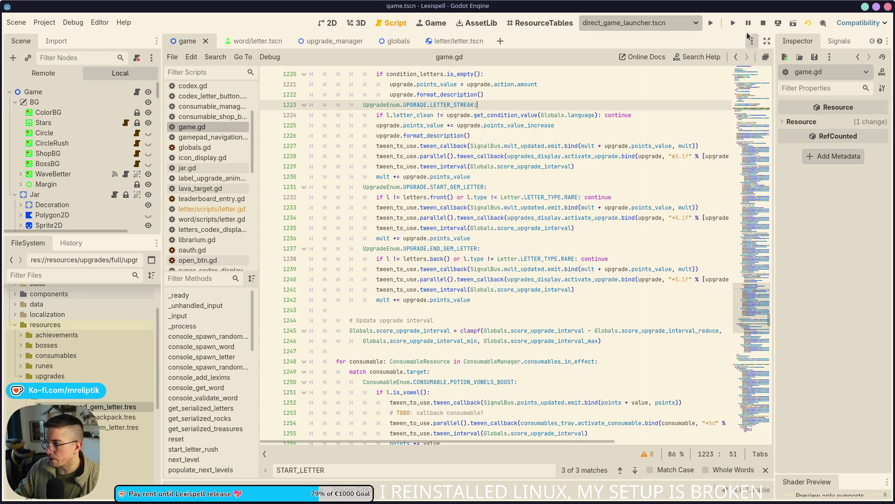
Stop the running game and relaunch the project to retest the fix.
left_click(763, 23)
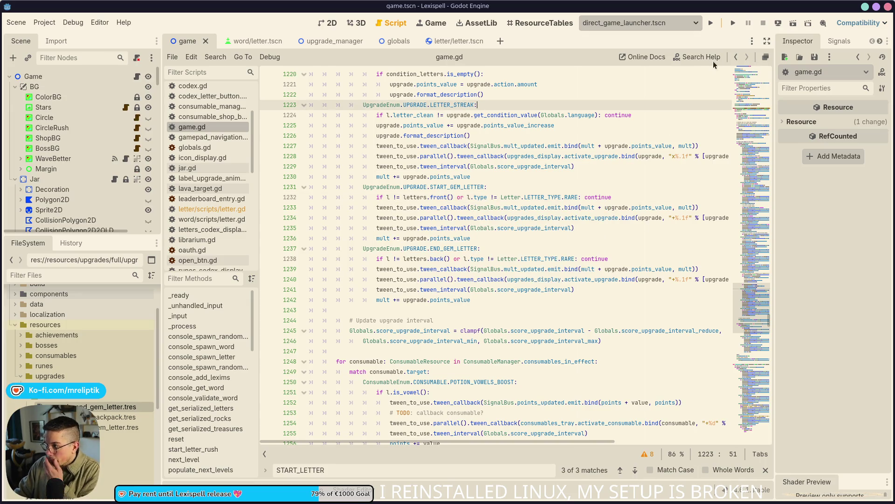
left_click(711, 22)
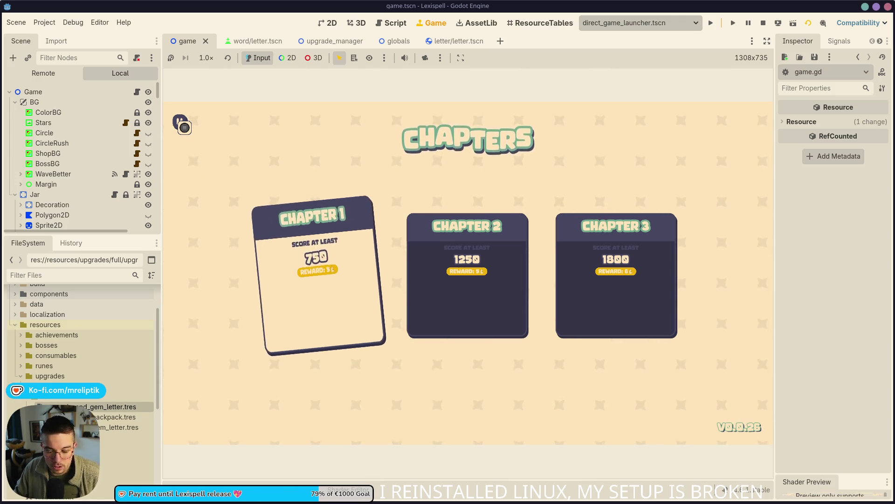
Start Chapter 1 and drop more letters into the jar.
left_click(340, 244)
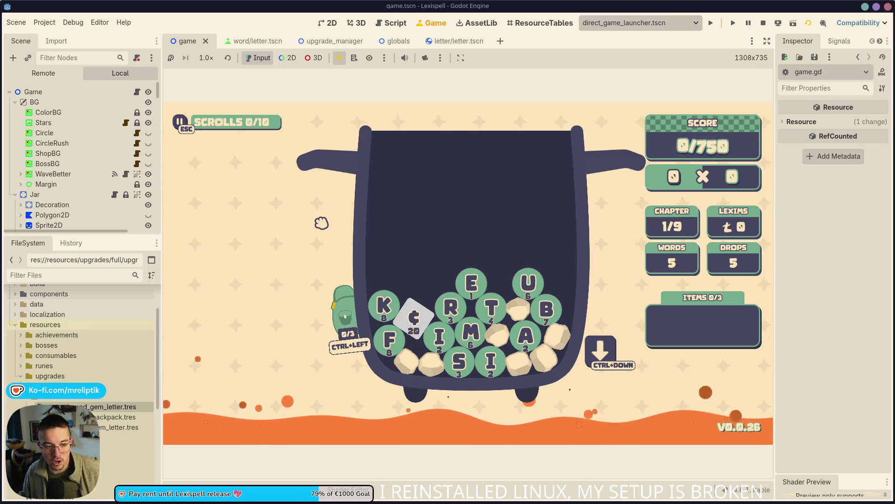
left_click(596, 348)
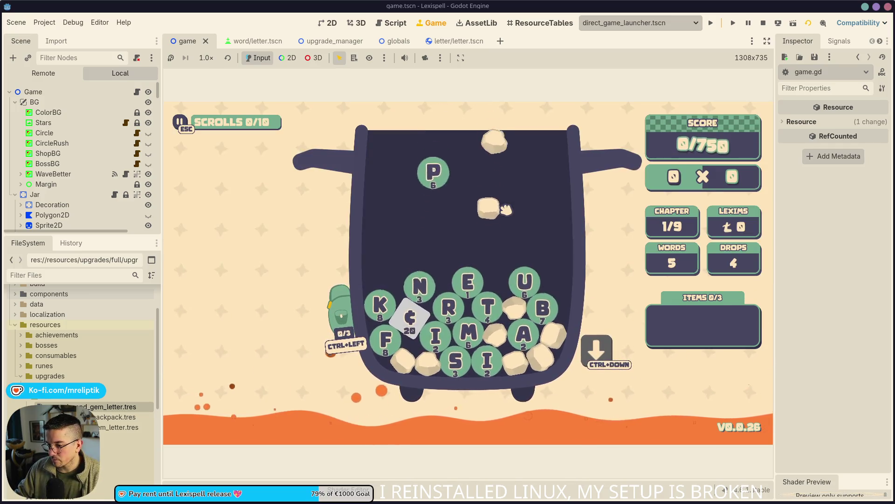
Add the ADVANTAGE and APOTHEOSIS scrolls from the debug upgrade picker.
key("F1")
mouse_move(541, 210)
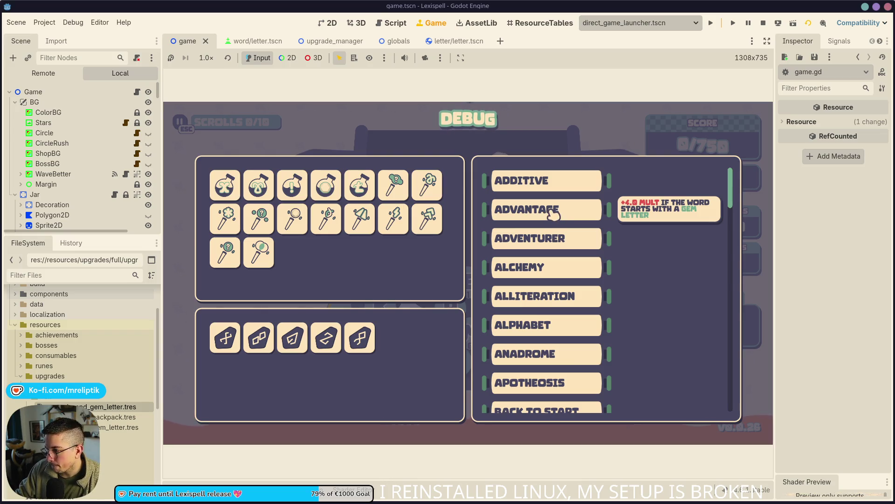
left_click(554, 216)
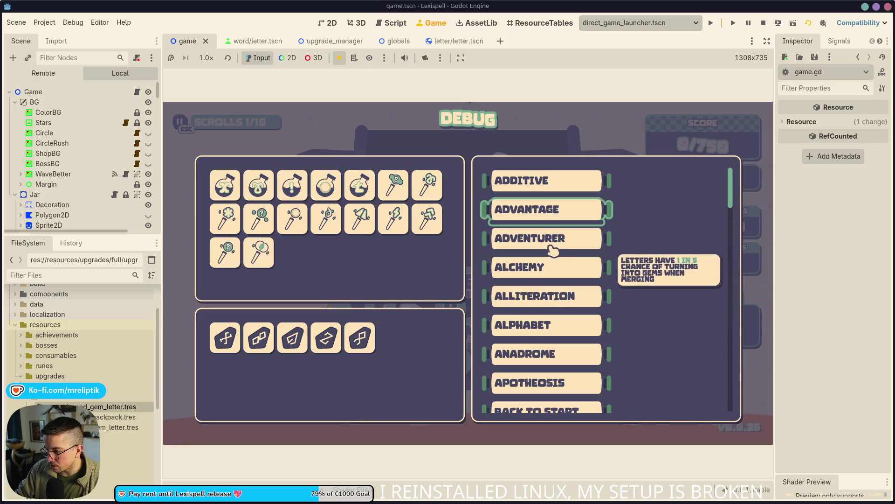
left_click(558, 383)
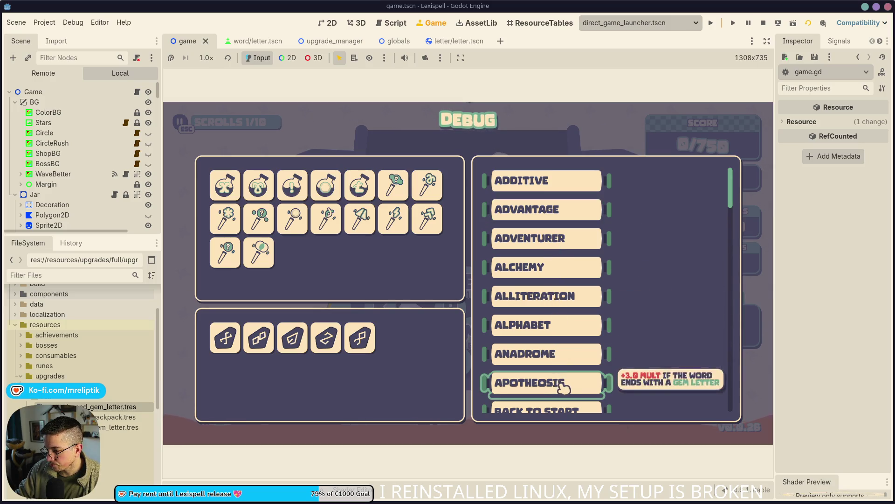
Drop more letters, turn N into a gem with a debug Wand of Gold, and take another wand.
key("ctrl+Down")
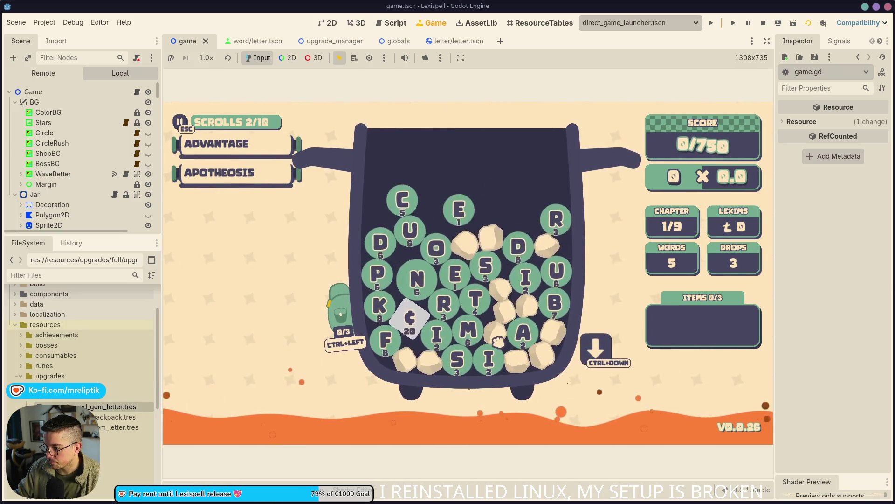
left_click(328, 330)
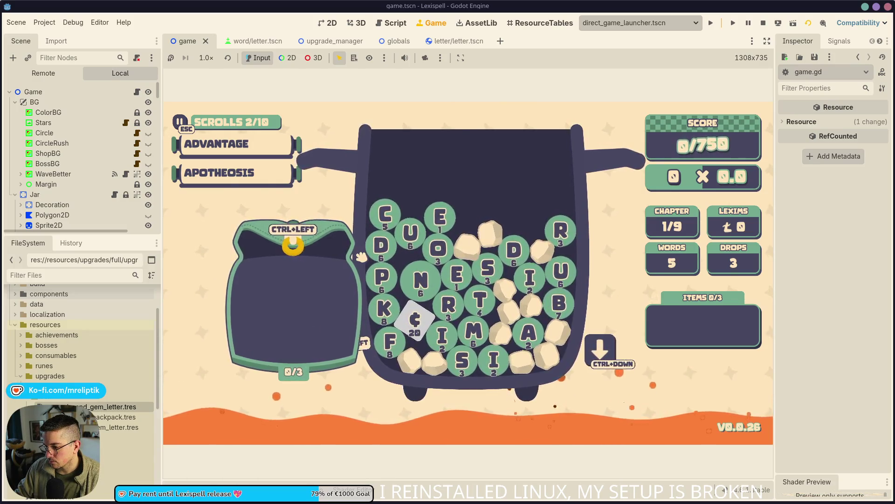
key("F1")
left_click(292, 218)
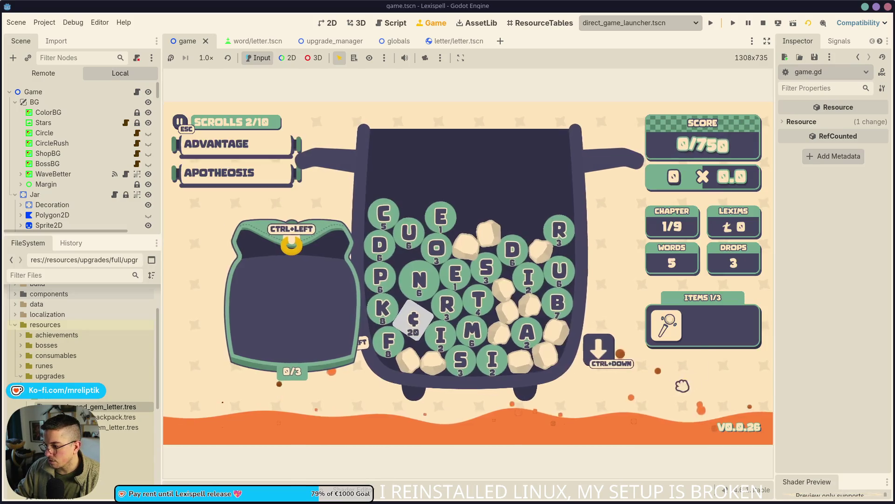
left_click(410, 279)
key("Return")
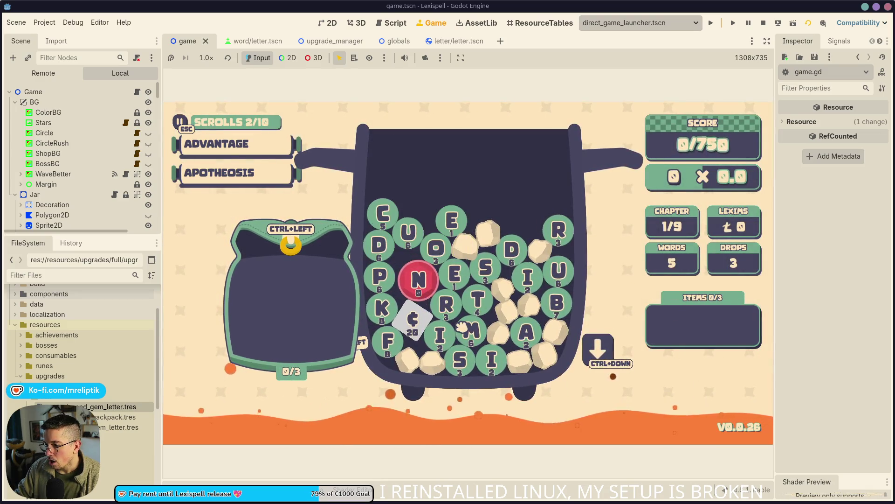
key("F1")
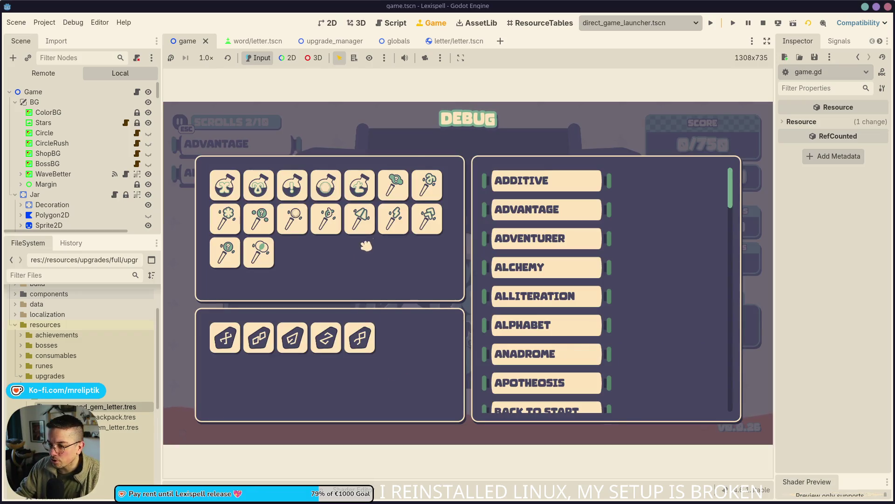
left_click(305, 234)
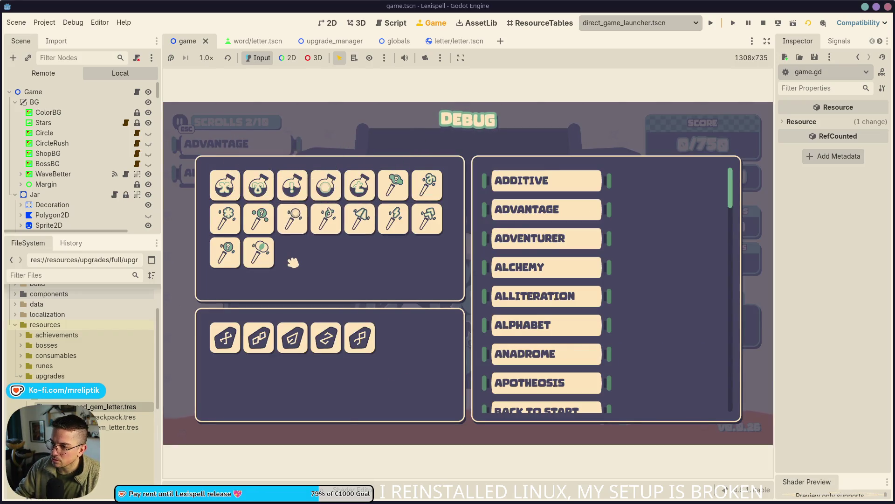
key("F1")
Turn M into a gem with the second wand, then spell and submit MAESTRO for a 297 score.
left_click(667, 326)
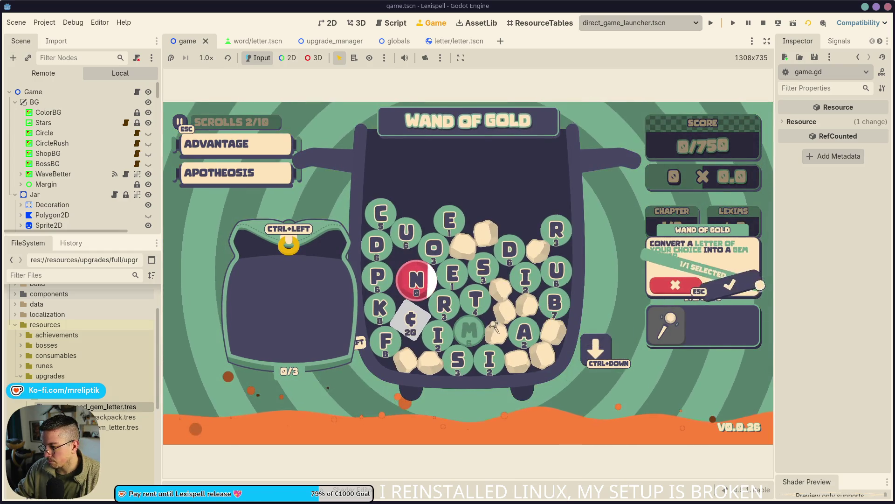
left_click(727, 283)
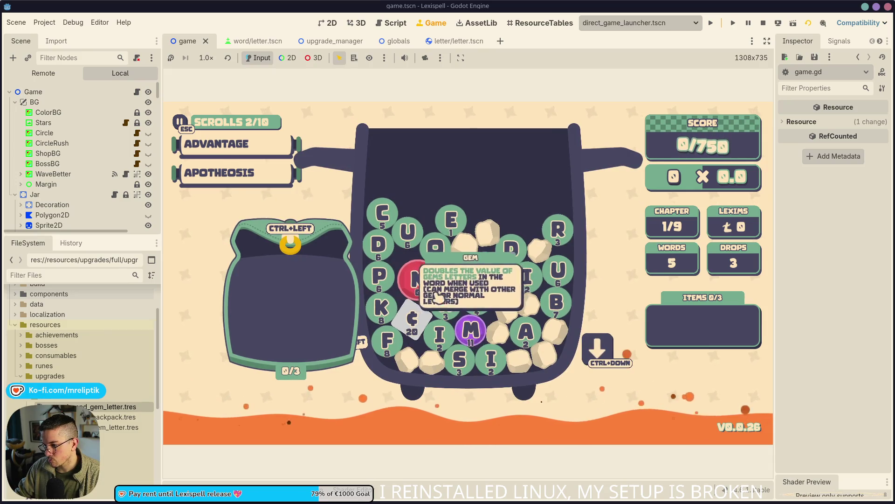
left_click(482, 339)
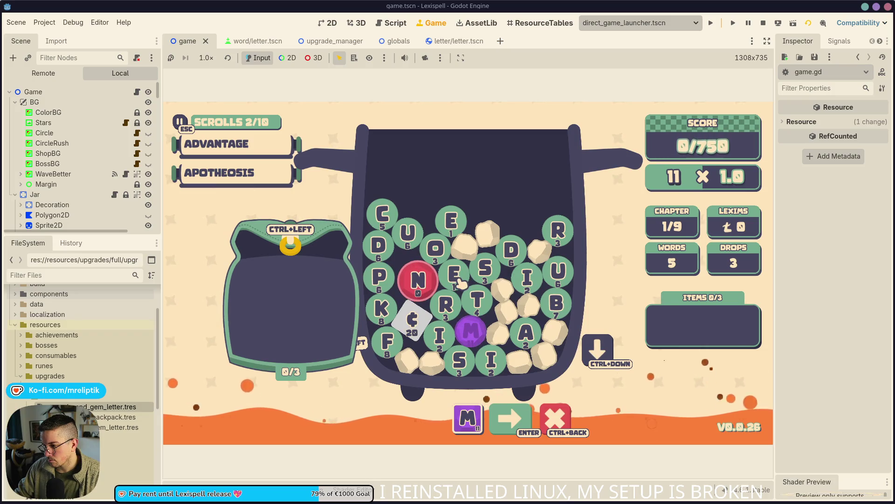
left_click(526, 332)
left_click(454, 272)
left_click(485, 266)
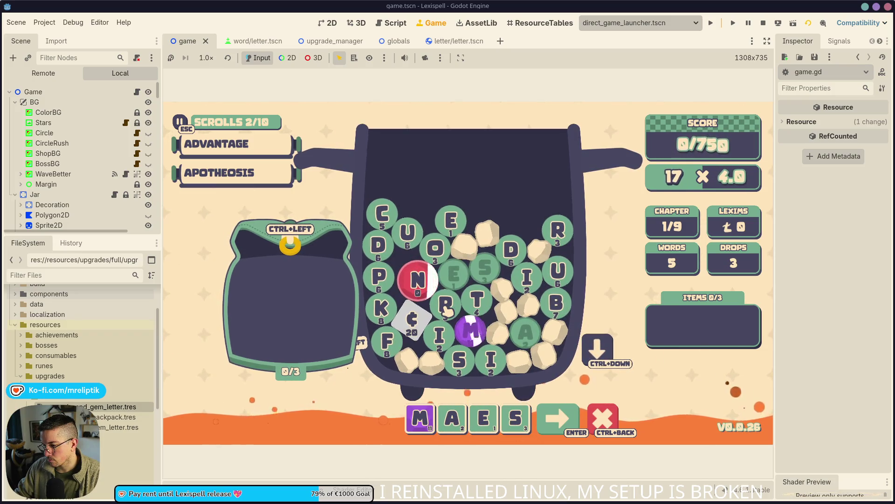
left_click(477, 300)
left_click(446, 304)
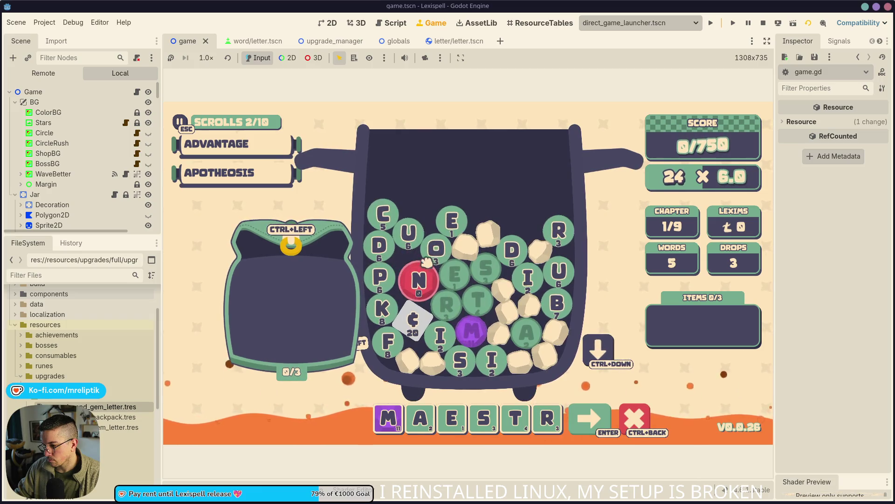
left_click(435, 248)
key("Return")
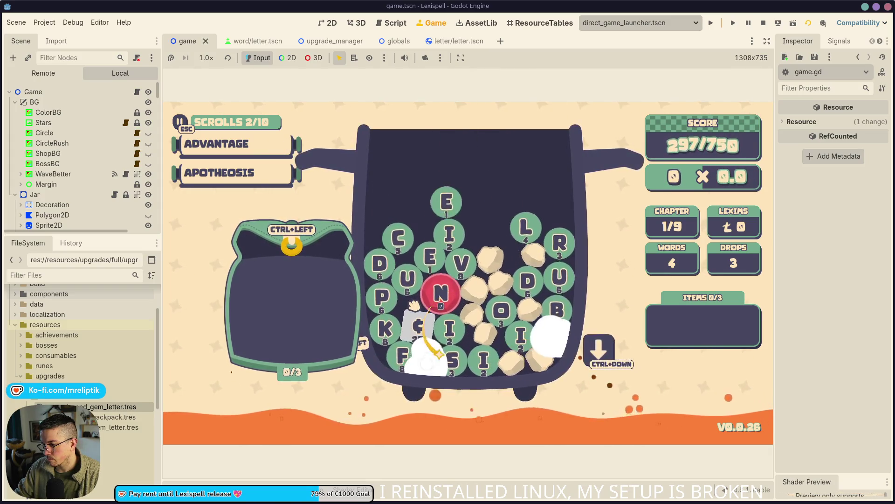
Review the START_GEM_LETTER and END_GEM_LETTER mult_updated lines in game.gd.
left_click(136, 92)
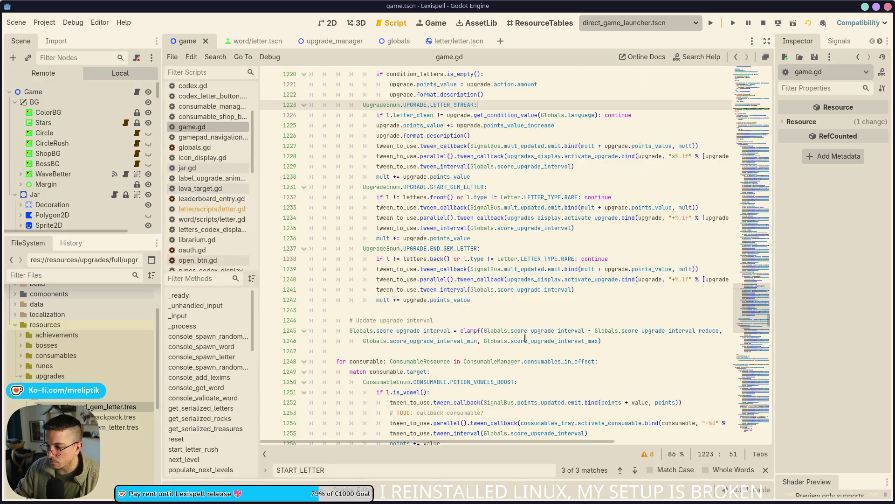
left_click(532, 269)
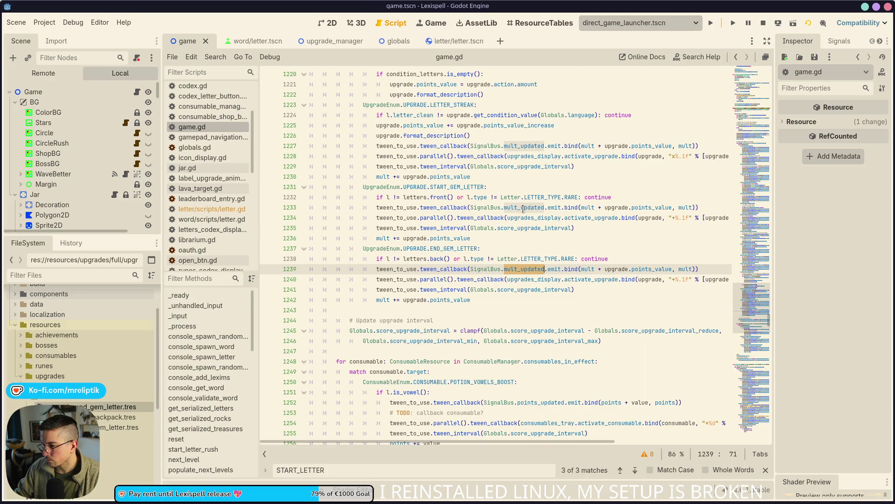
key("Up")
key("Up")
key("Up")
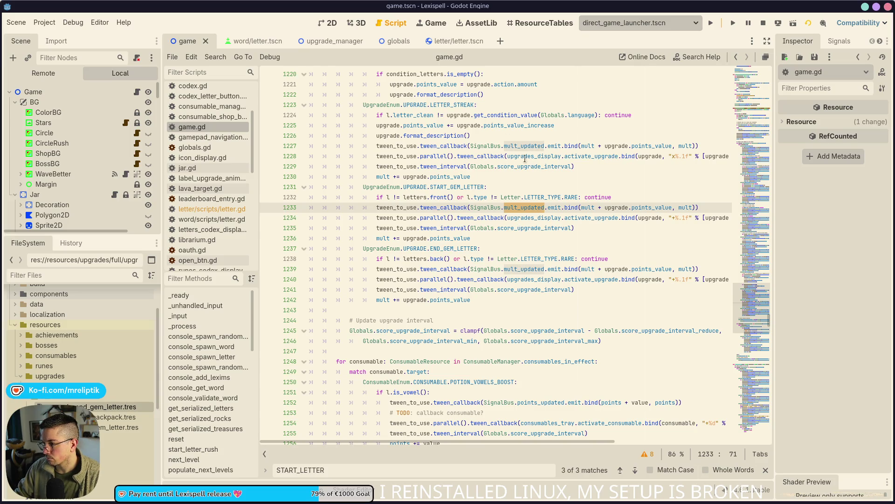
scroll(521, 222, "right", 3)
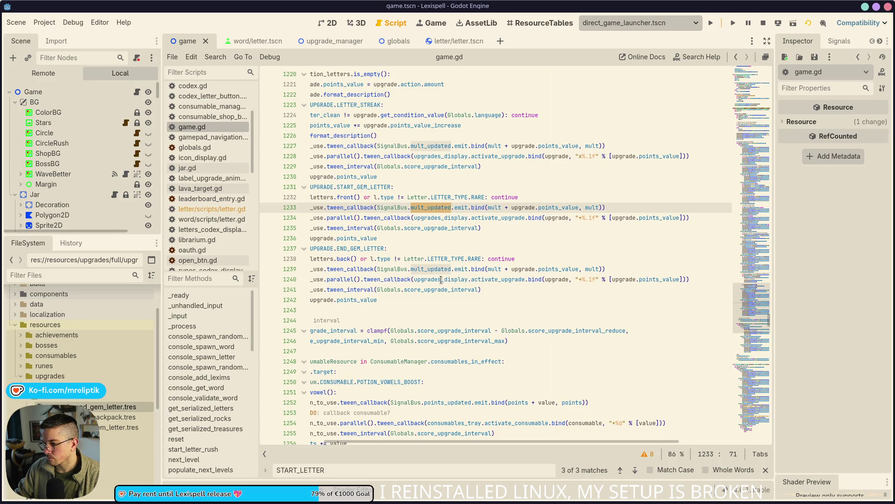
scroll(424, 274, "left", 3)
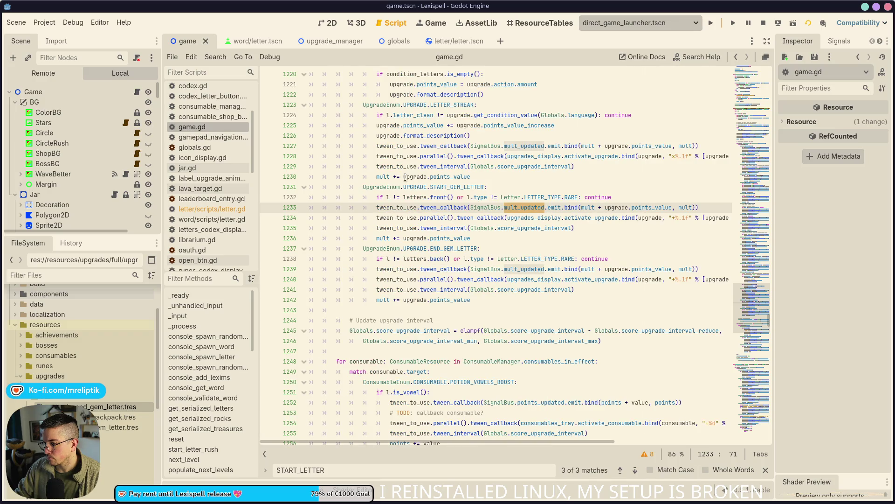
left_click(383, 239)
scroll(388, 202, "right", 3)
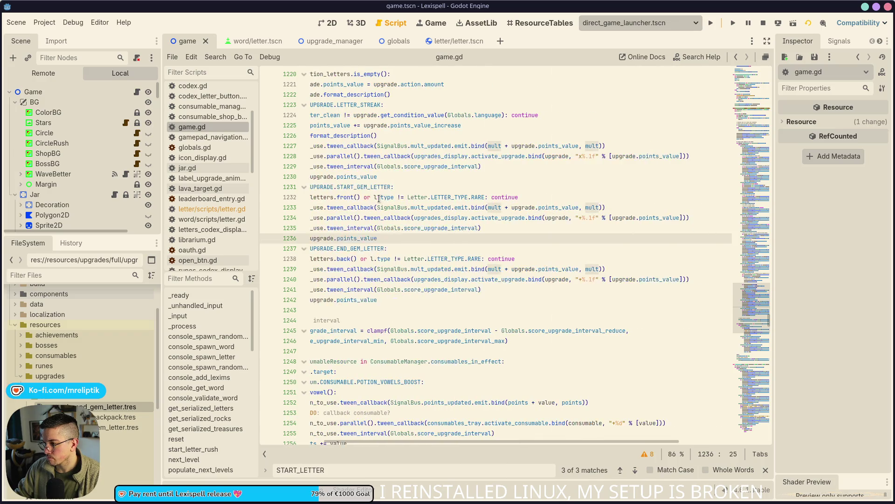
Change the '+%.1f' labels on lines 1234 and 1240 to 'x%.1f', save, and return to the game.
left_click(582, 215)
left_click(587, 230)
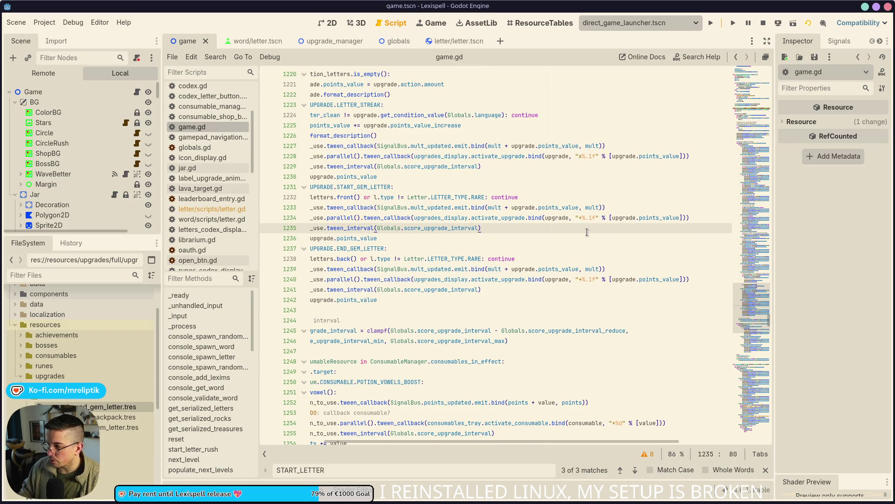
left_click(585, 218)
key("Delete")
type("x")
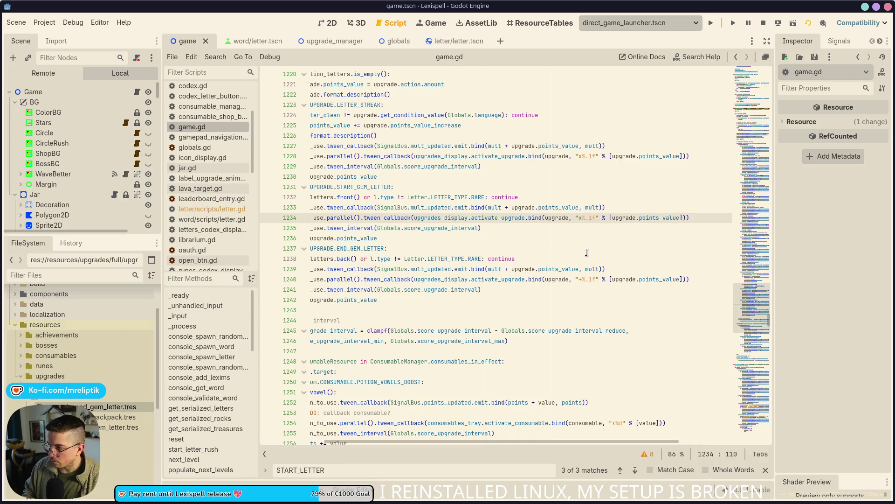
key("Down")
key("Down")
key("Down")
key("Up")
key("Delete")
type("x")
key("ctrl+s")
left_click(435, 24)
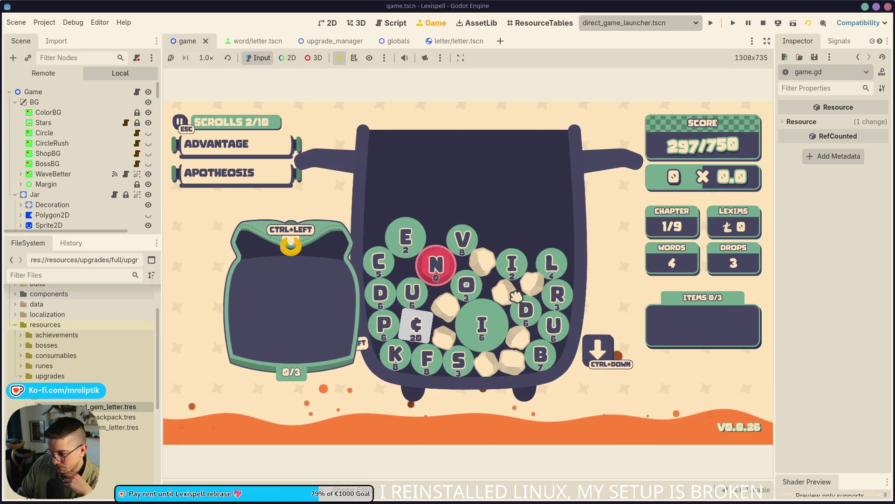
Cancel a D selection, score the word FUN, then switch to Visual Studio Code.
left_click(523, 312)
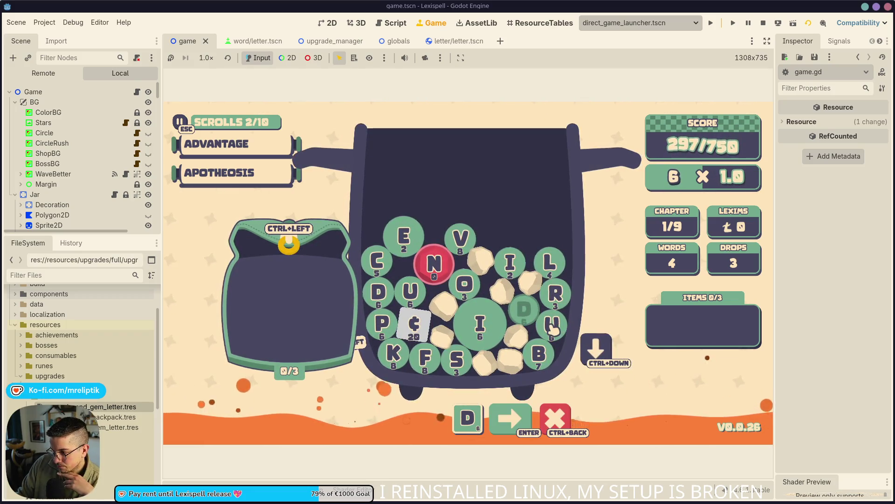
left_click(541, 317)
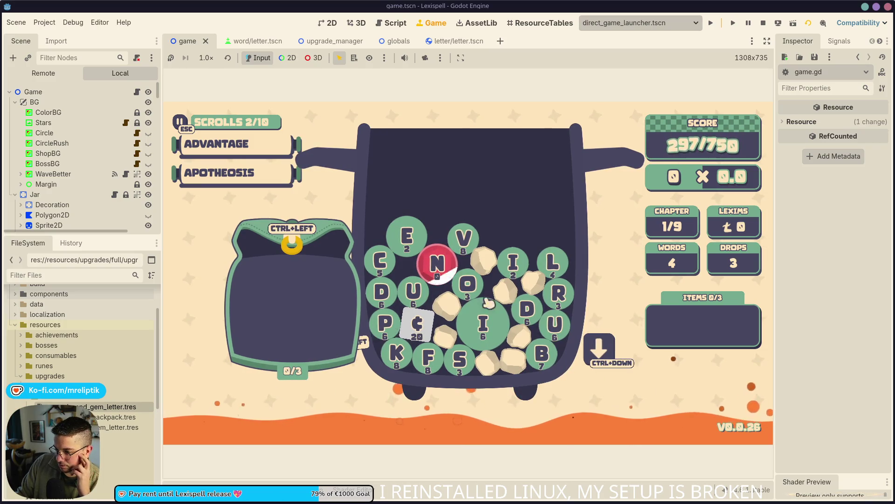
type("fun")
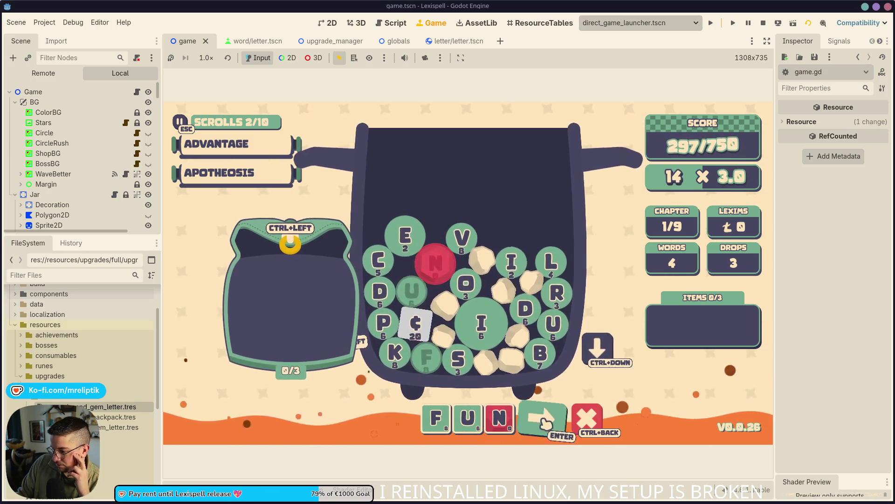
left_click(543, 420)
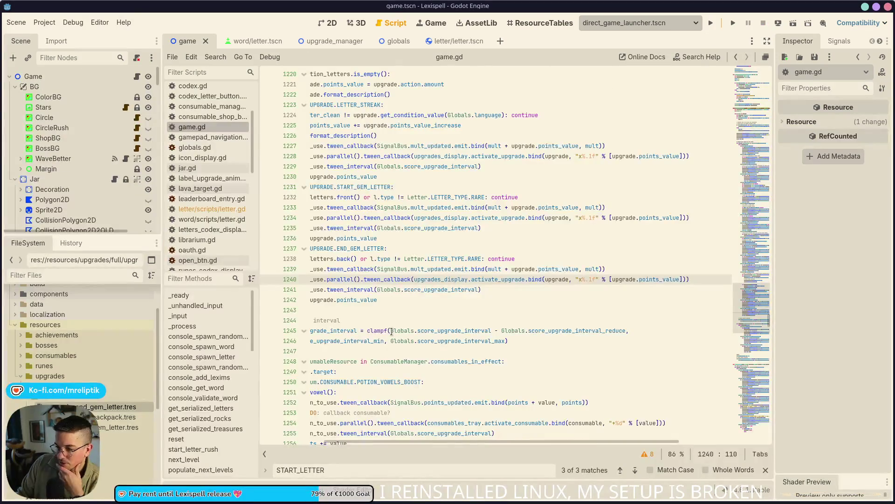
scroll(376, 306, "left", 3)
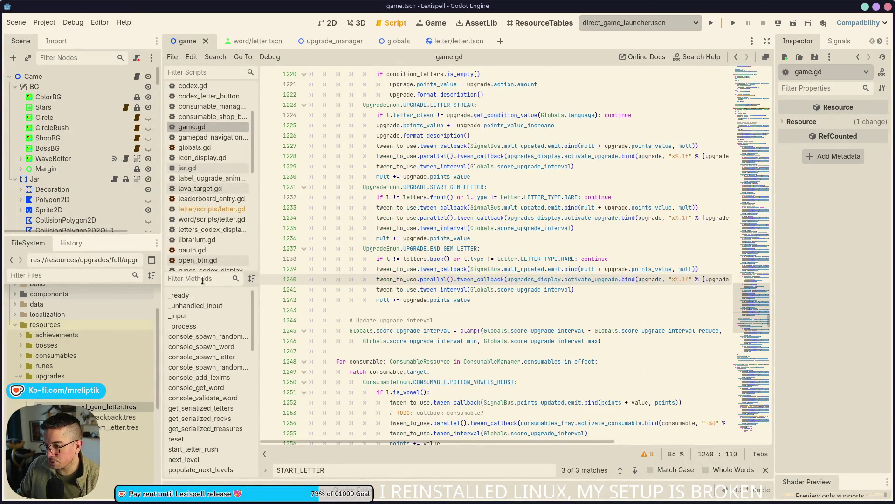
left_click(142, 487)
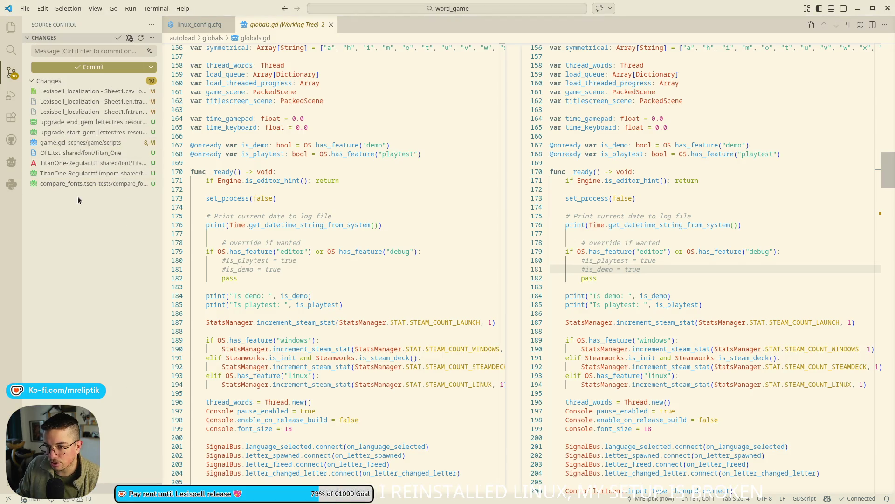
Stage the changed localization sheets, gem-letter upgrade resources and game.gd.
left_click(66, 91)
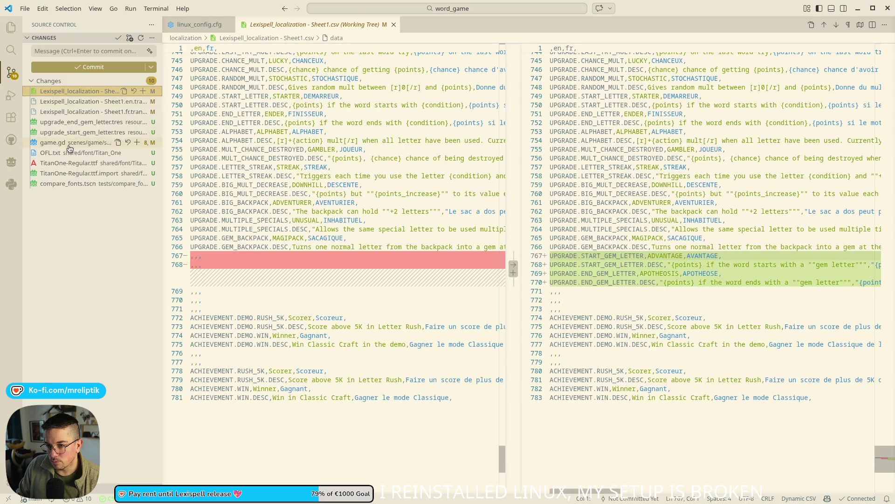
left_click(138, 144, "shift")
left_click(137, 142)
Commit with message 'upgrade: start gem letter' / 'upgrade: end gem letter' and return to Godot.
left_click(69, 51)
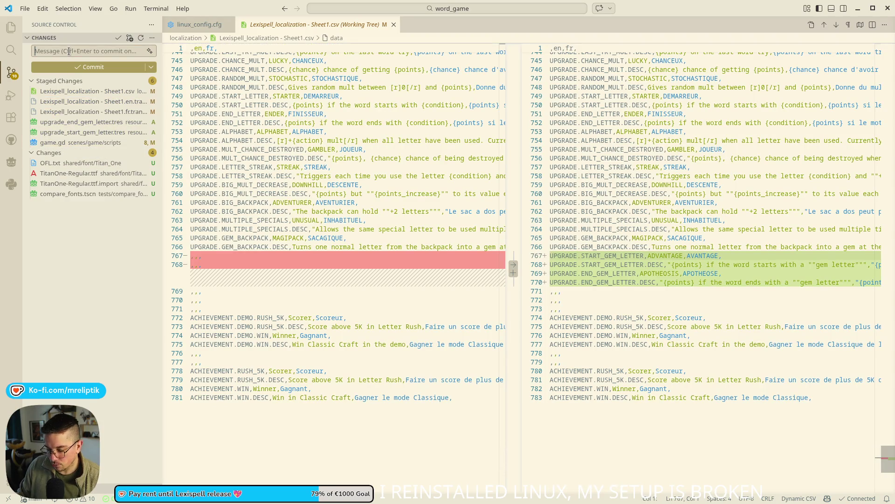
type("upgrd")
key("BackSpace")
type("ade: start gem letter")
key("Return")
type("upgrade: end gem letter")
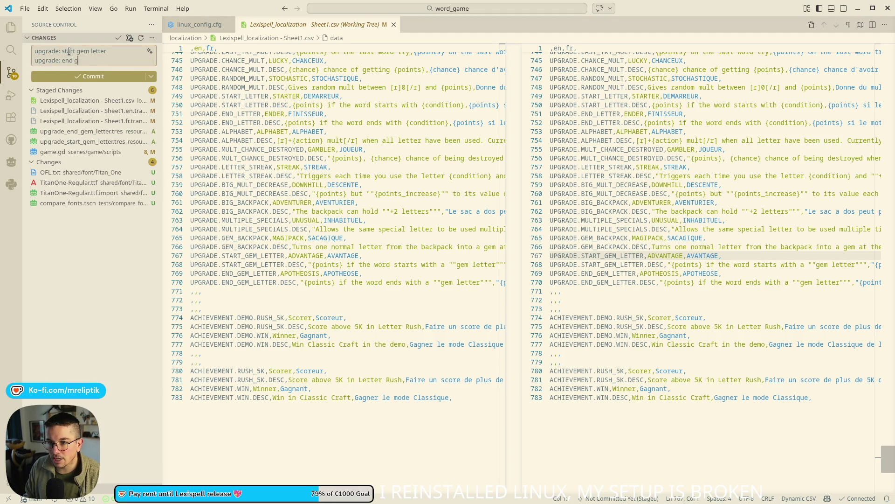
key("ctrl+Return")
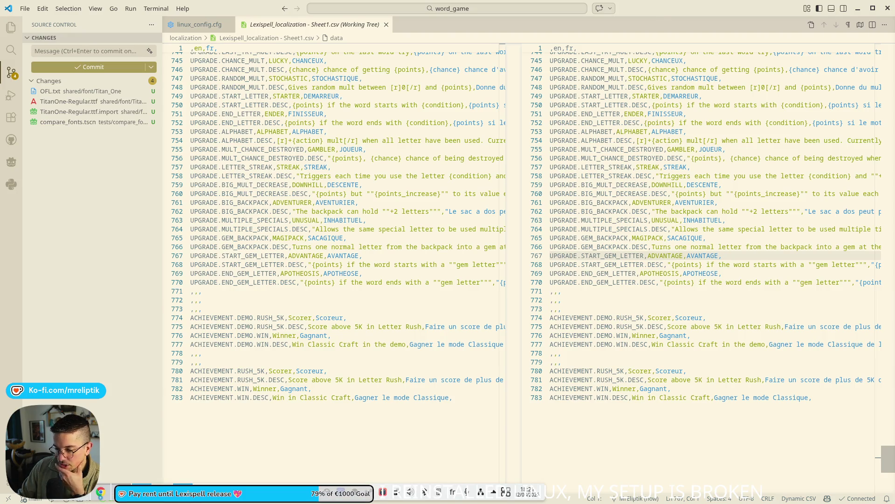
left_click(66, 498)
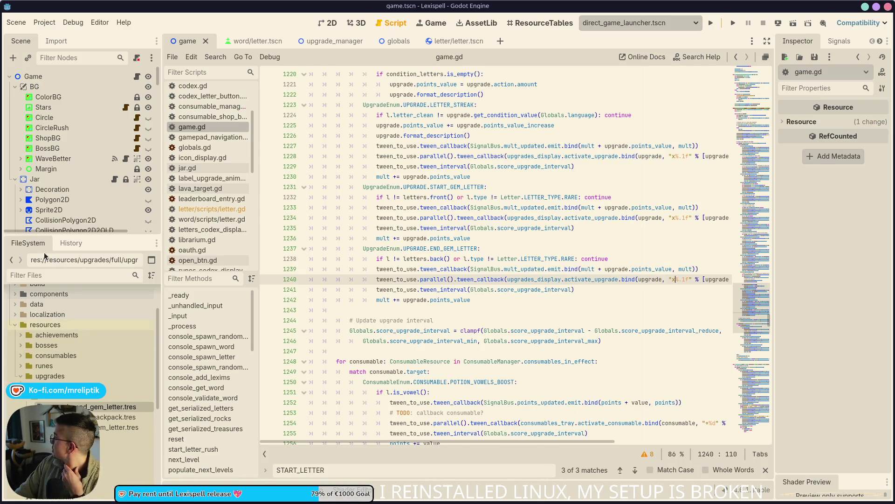